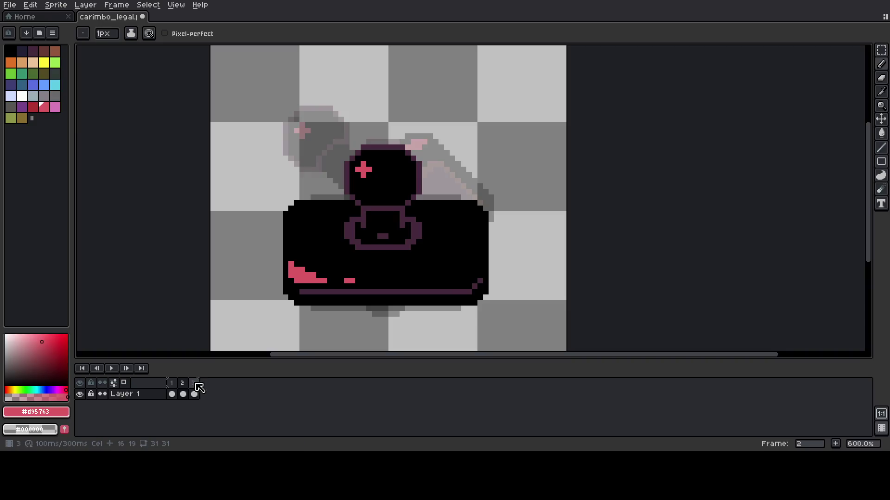
# On frame 2, enlarge the pink highlight on the stamp's head into a filled blob
pyautogui.click(188, 385)
pyautogui.click(194, 386)
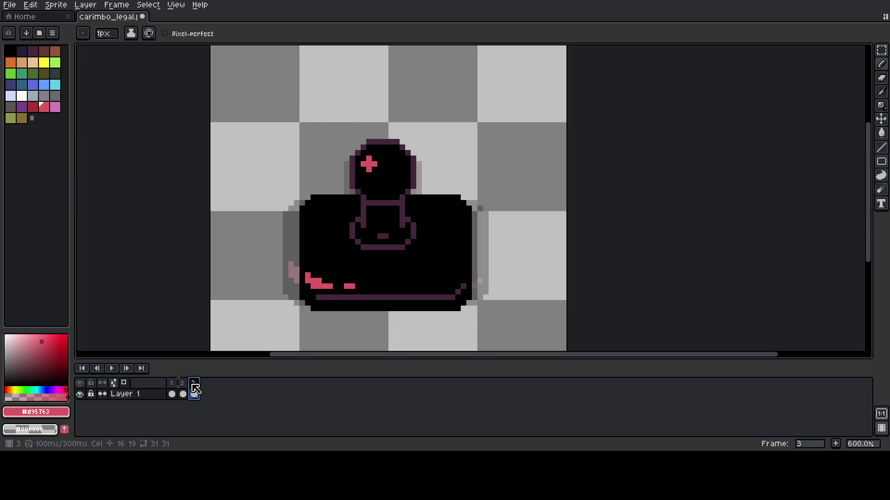
pyautogui.click(186, 385)
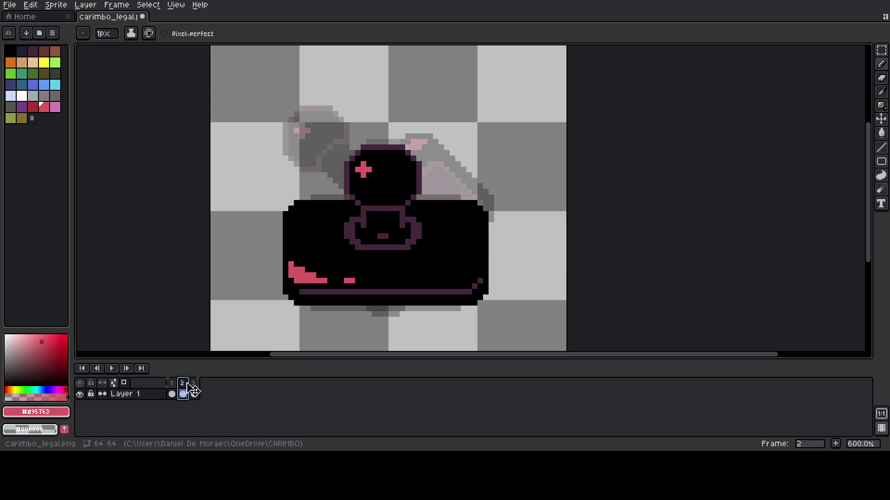
pyautogui.click(368, 163)
pyautogui.moveTo(369, 164)
pyautogui.mouseDown()
pyautogui.moveTo(369, 181)
pyautogui.moveTo(374, 172)
pyautogui.mouseUp()
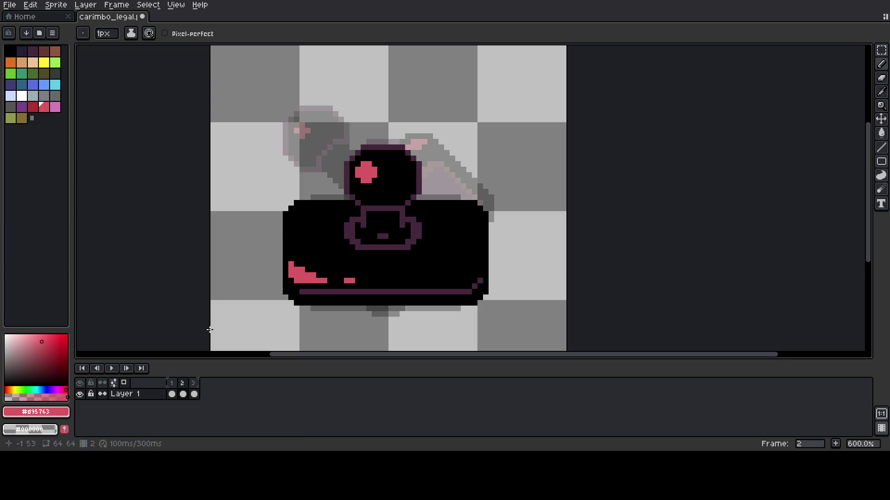
# Flip between frames 2 and 3 to compare the enlarged highlight
pyautogui.click(195, 393)
pyautogui.press('Left')
pyautogui.press('Right')
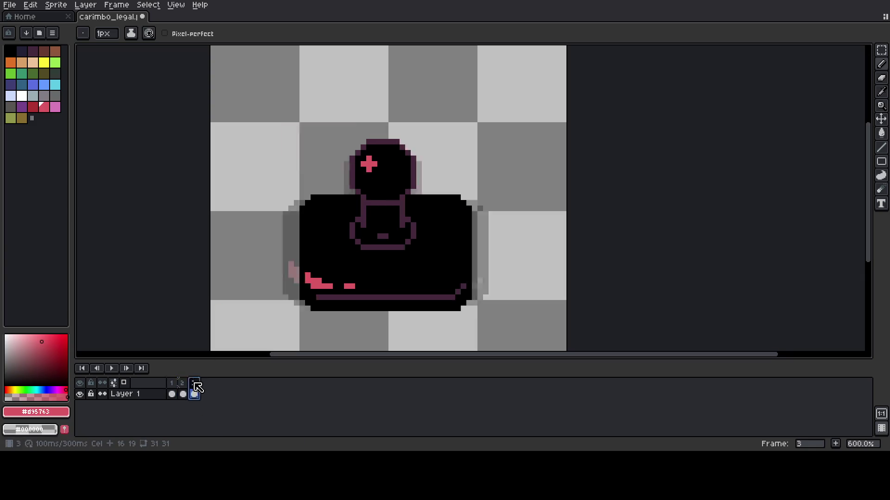
pyautogui.press('Left')
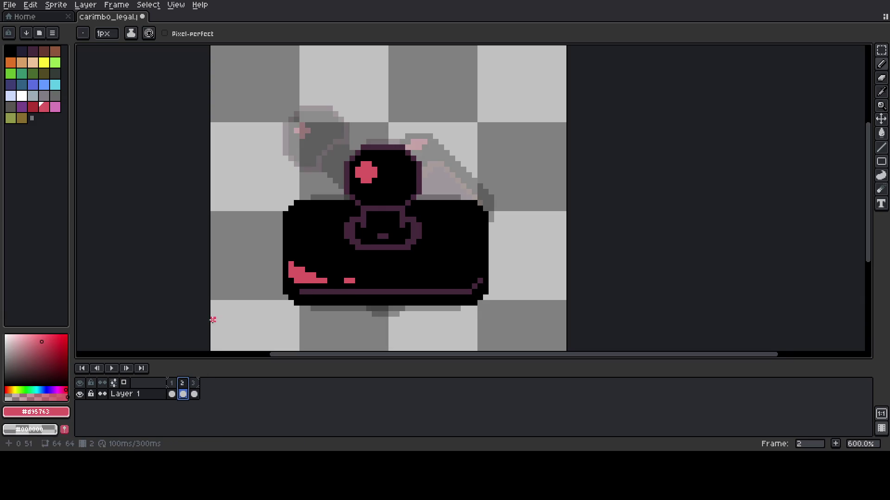
# Eyedropper black from the stamp body as the drawing colour, glance at frame 1, and return to frame 2
pyautogui.press('i')
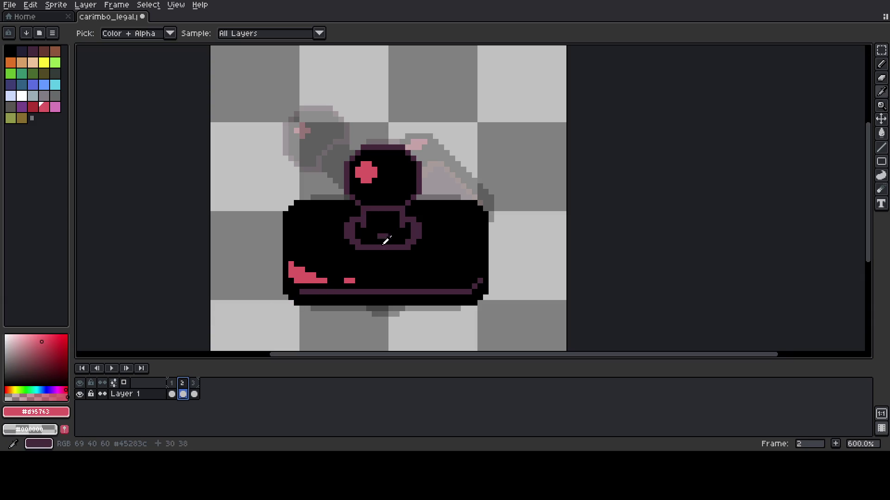
pyautogui.click(410, 193)
pyautogui.press('b')
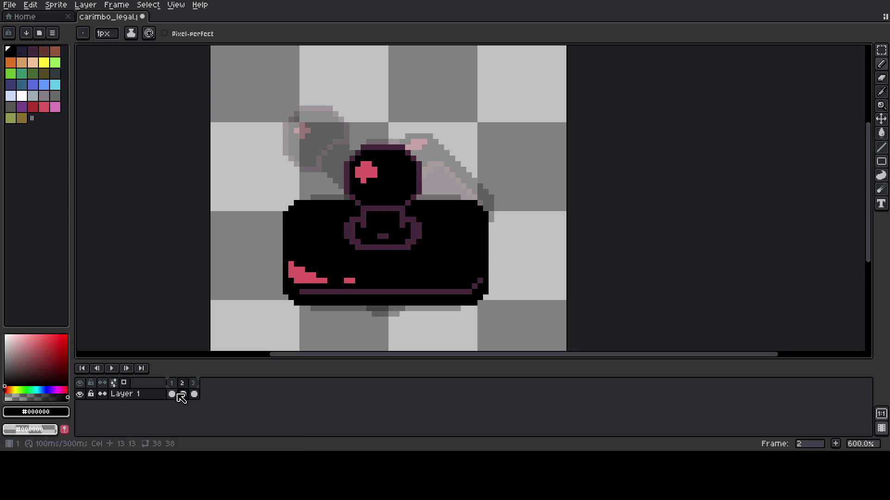
pyautogui.click(172, 393)
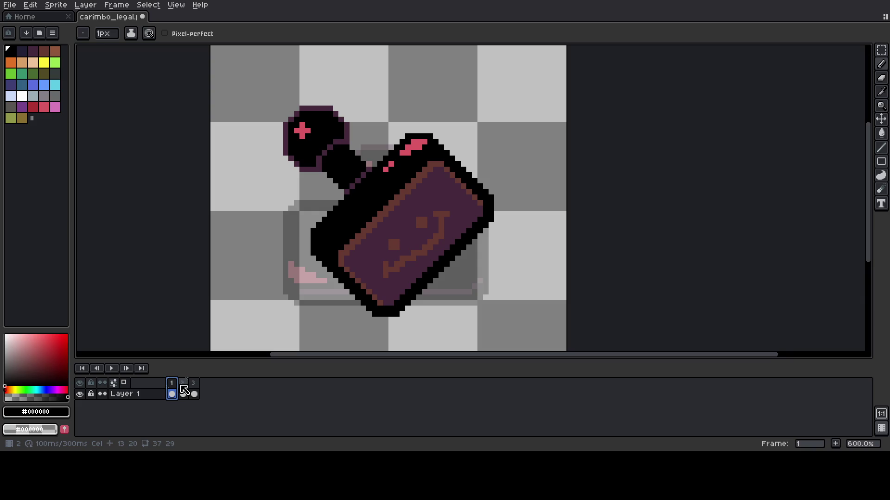
pyautogui.click(183, 392)
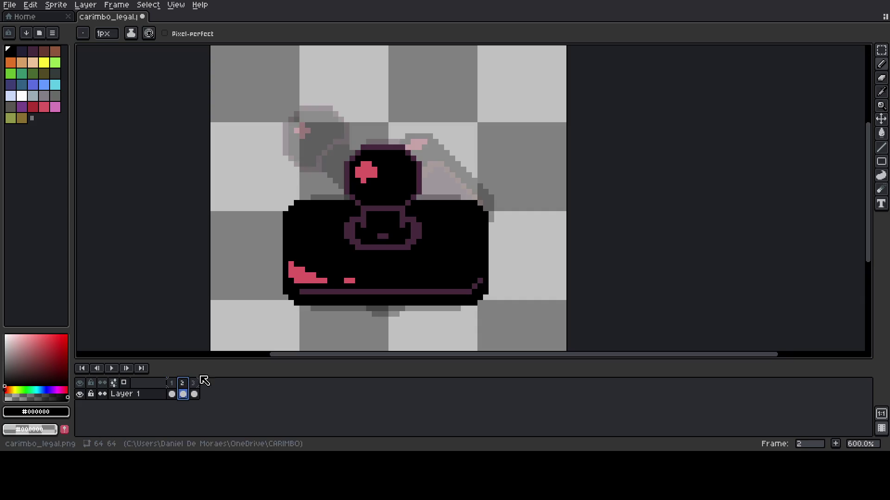
# Paint black over the oversized pink highlight and redraw it as a small pink cross
pyautogui.moveTo(375, 171)
pyautogui.mouseDown()
pyautogui.moveTo(357, 175)
pyautogui.moveTo(373, 170)
pyautogui.mouseUp()
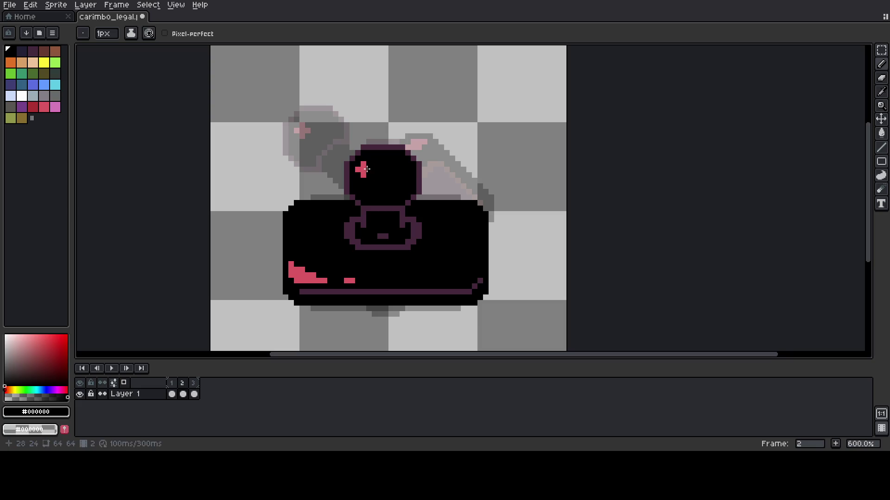
pyautogui.click(195, 393)
pyautogui.click(184, 393)
pyautogui.click(194, 392)
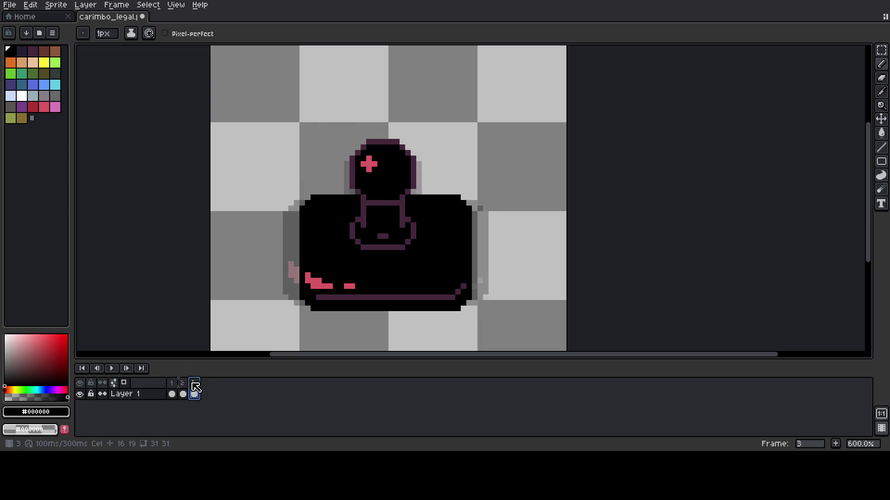
pyautogui.click(188, 389)
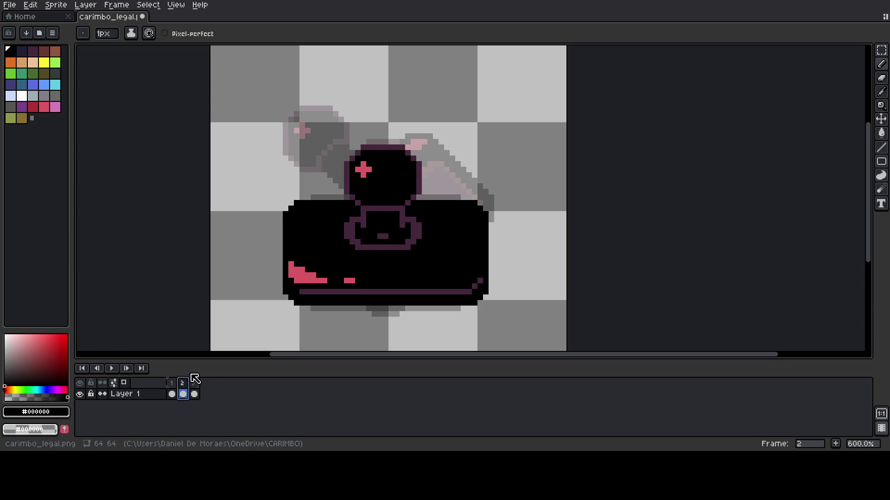
# Step through frames 1–3 to check the new small cross
pyautogui.press('Right')
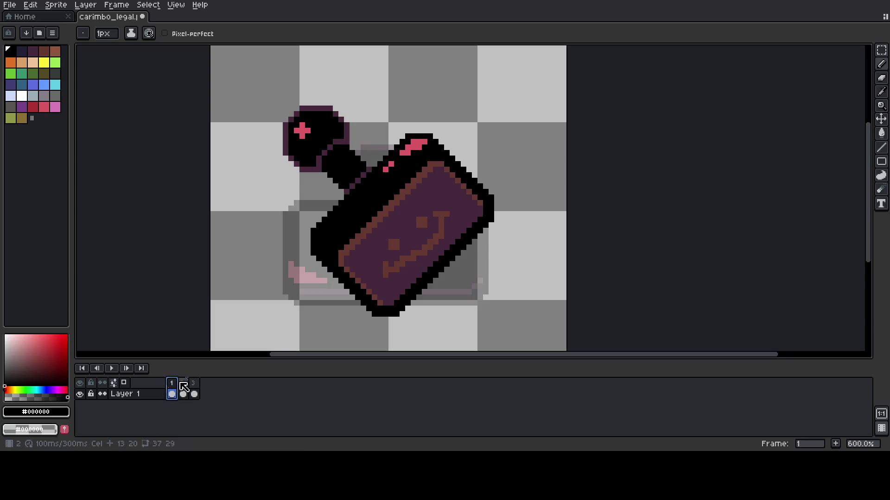
pyautogui.click(185, 388)
pyautogui.click(194, 393)
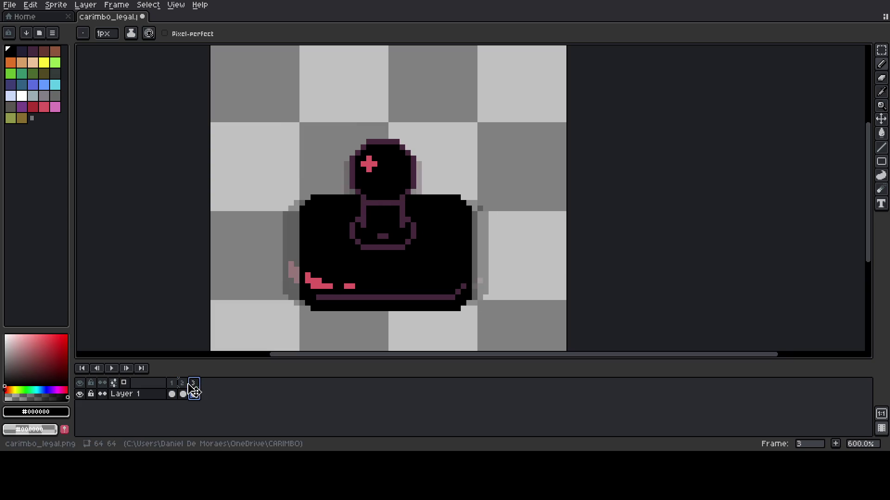
pyautogui.click(186, 385)
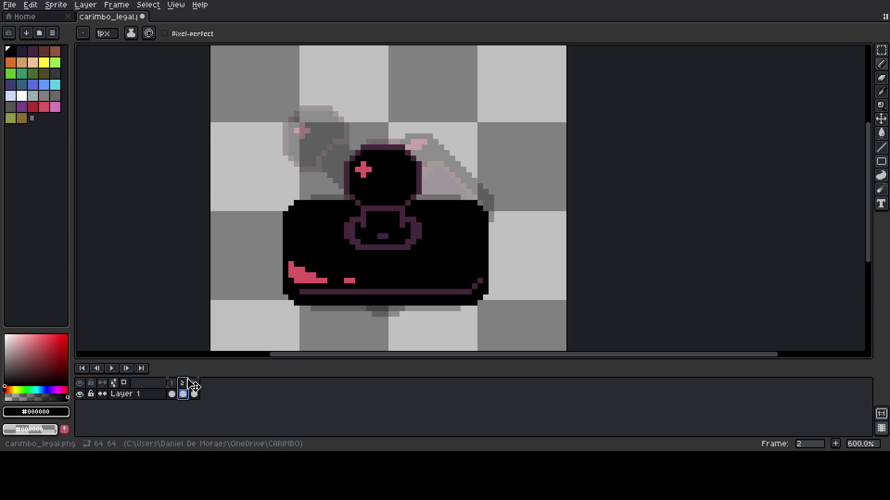
pyautogui.click(192, 388)
pyautogui.press('Left')
pyautogui.press('Right')
pyautogui.press('Left')
pyautogui.press('Right')
pyautogui.press('Right')
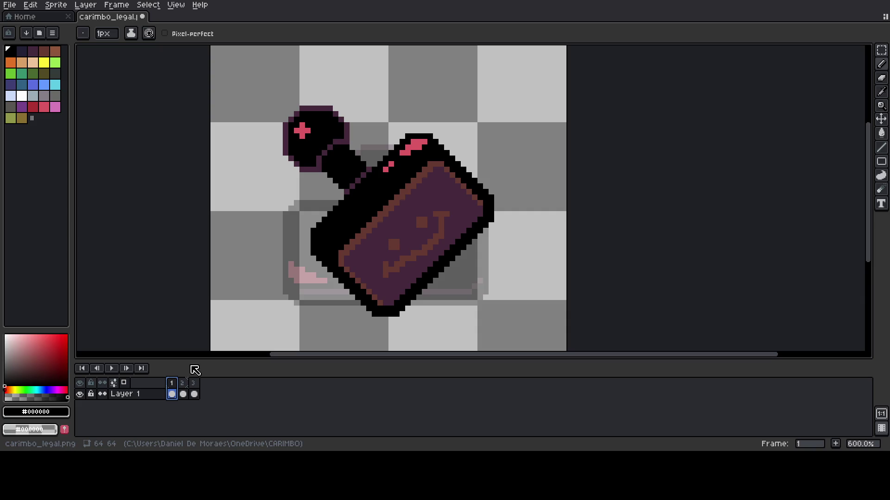
# Review stamp frames 1, 2 and 3 in the timeline
pyautogui.click(183, 392)
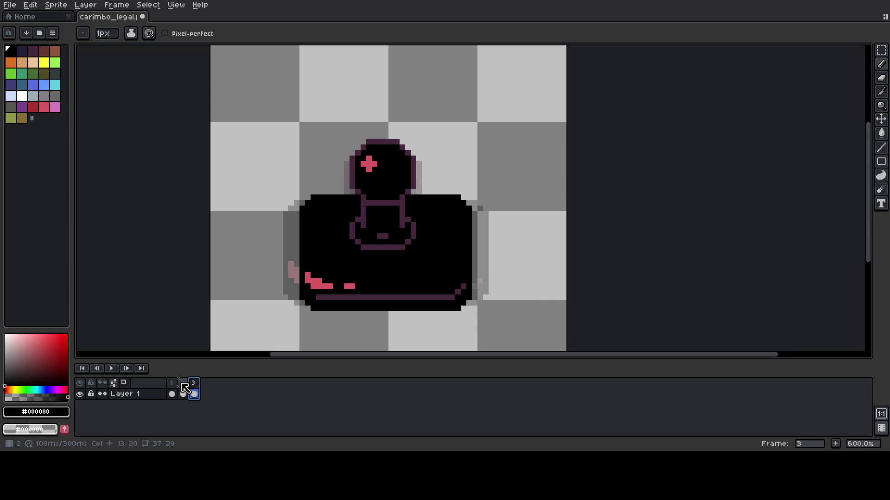
pyautogui.click(194, 392)
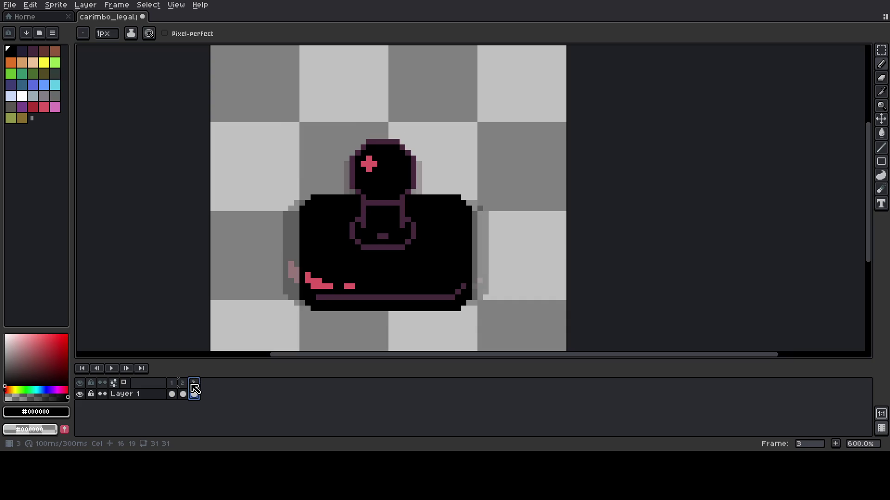
pyautogui.click(172, 394)
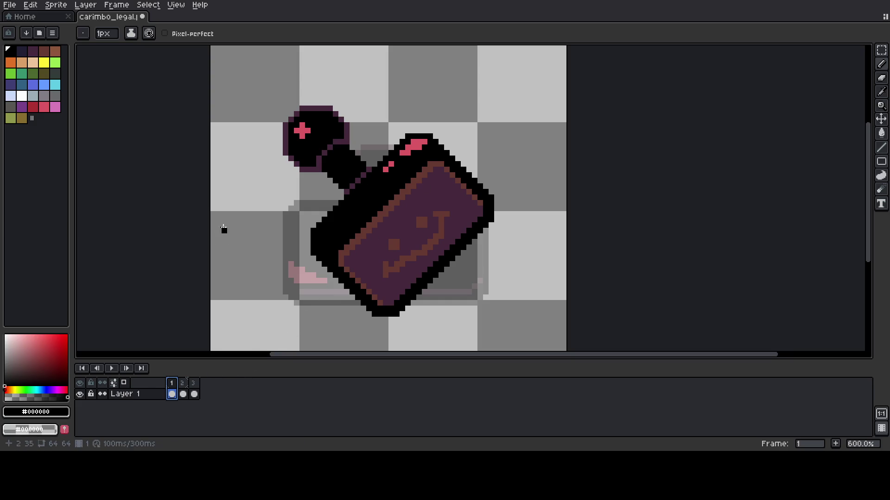
pyautogui.click(182, 384)
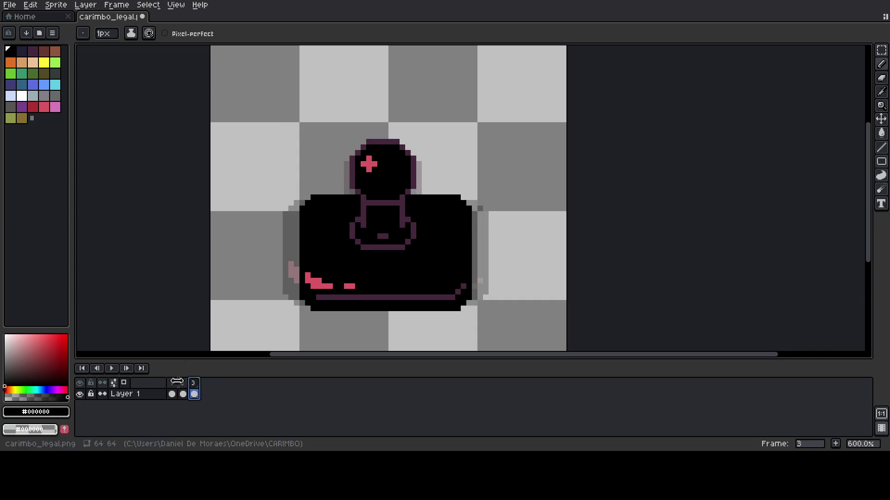
pyautogui.click(172, 383)
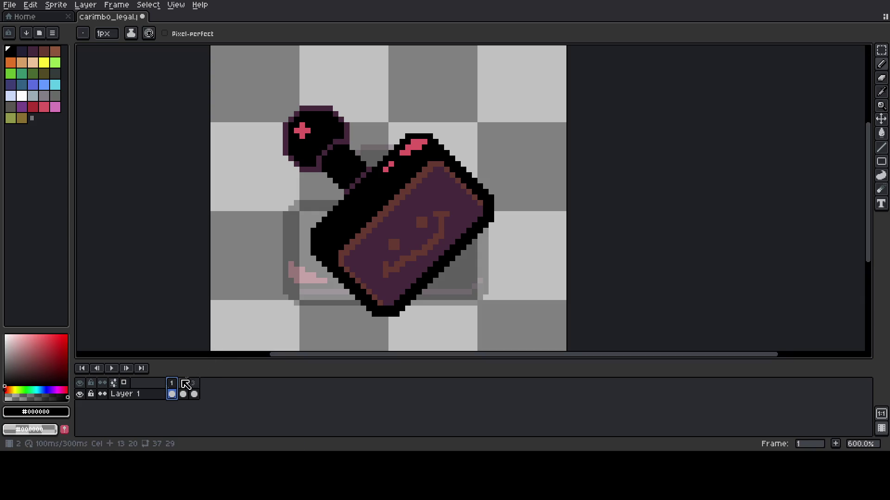
pyautogui.click(186, 384)
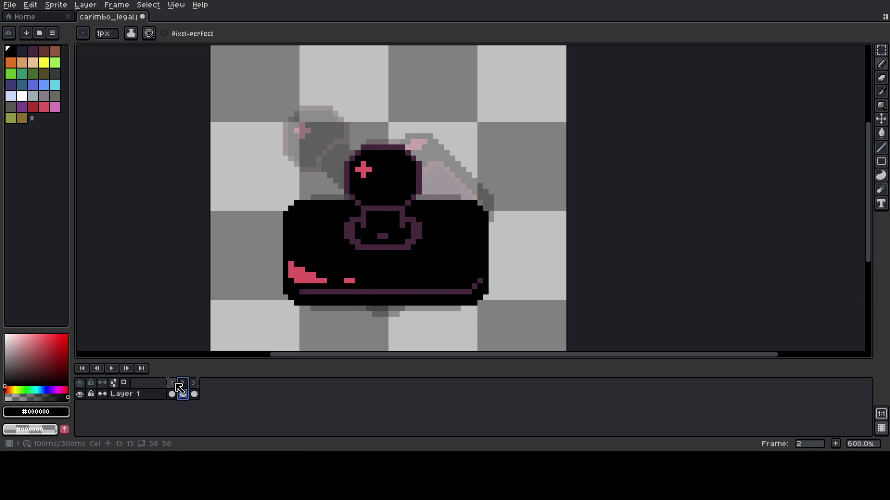
pyautogui.click(176, 385)
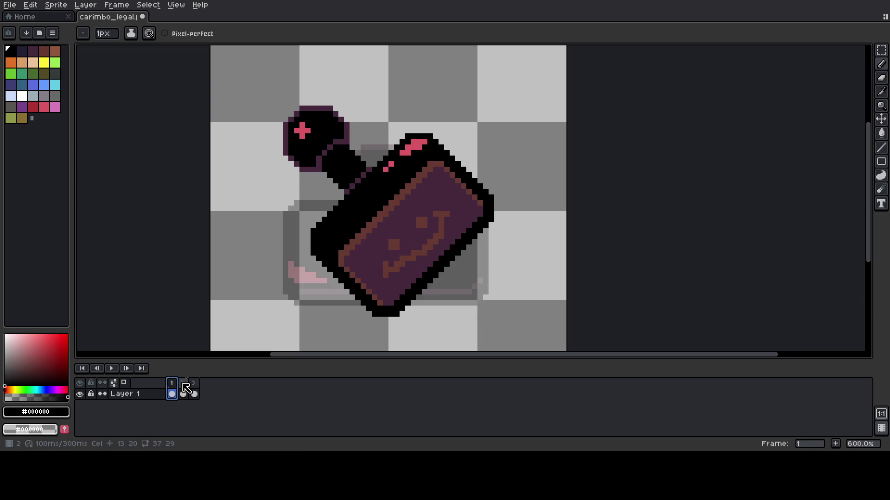
pyautogui.click(186, 386)
# Compare frames 2 and 3 once more, return to frame 1, and open the File menu
pyautogui.click(195, 390)
pyautogui.click(183, 393)
pyautogui.click(195, 391)
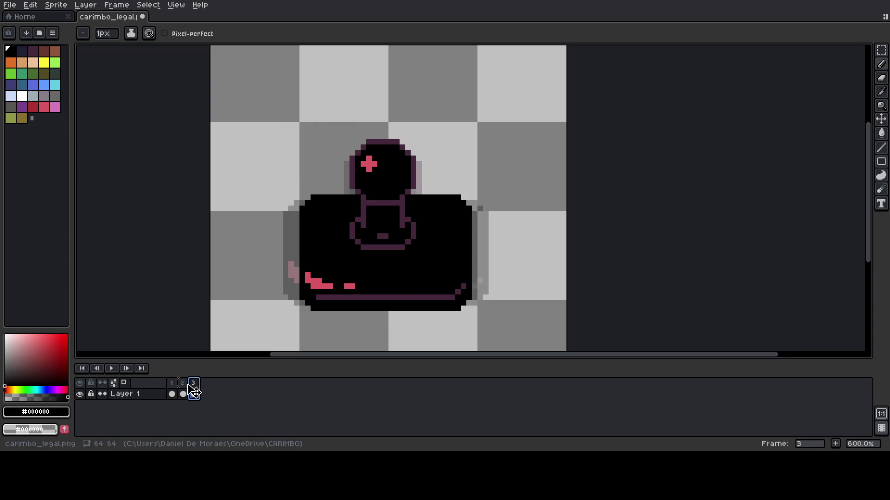
pyautogui.click(183, 392)
pyautogui.click(172, 394)
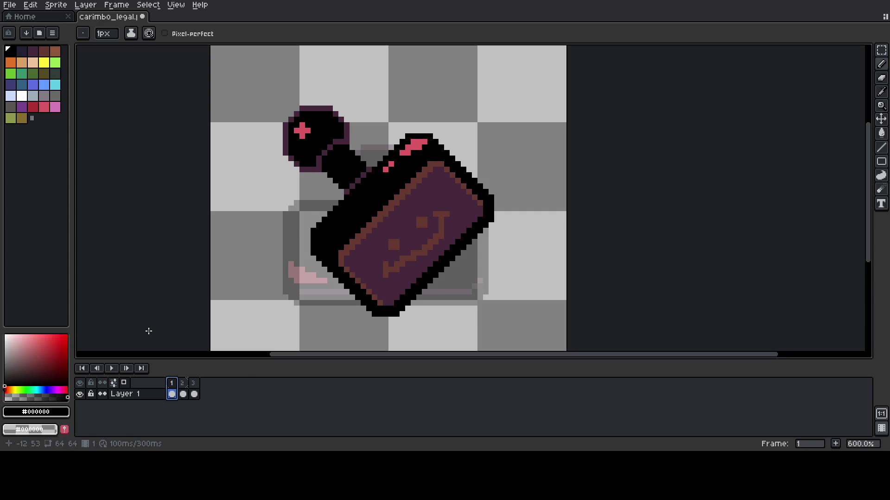
pyautogui.click(183, 394)
pyautogui.click(173, 393)
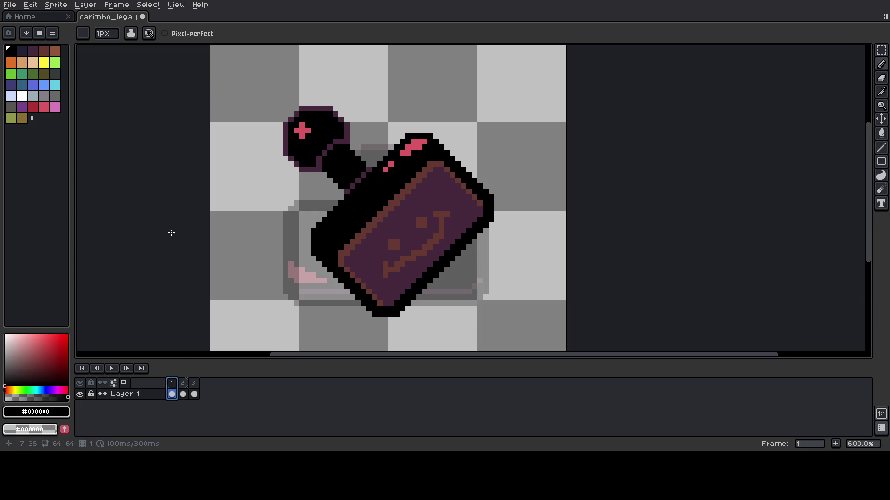
pyautogui.click(10, 4)
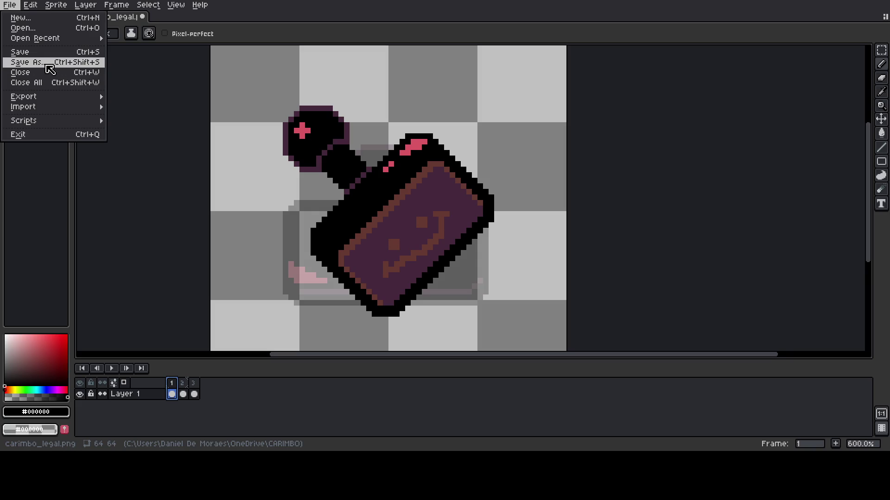
# Start a single-image export of the stamp, then cancel it
pyautogui.moveTo(48, 96)
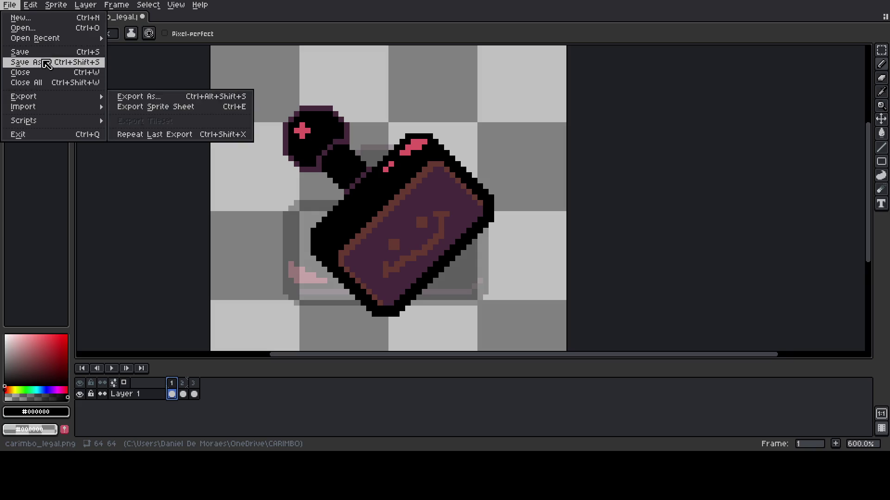
pyautogui.click(122, 97)
pyautogui.click(522, 290)
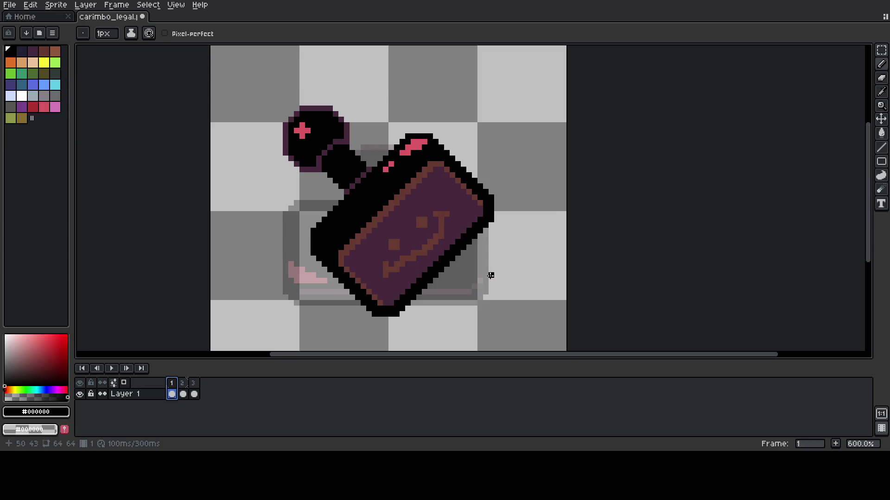
# Export a sprite sheet with Open Sprite Sheet ticked, then confirm Save As carimbo_legal.png
pyautogui.click(9, 5)
pyautogui.moveTo(56, 100)
pyautogui.click(199, 110)
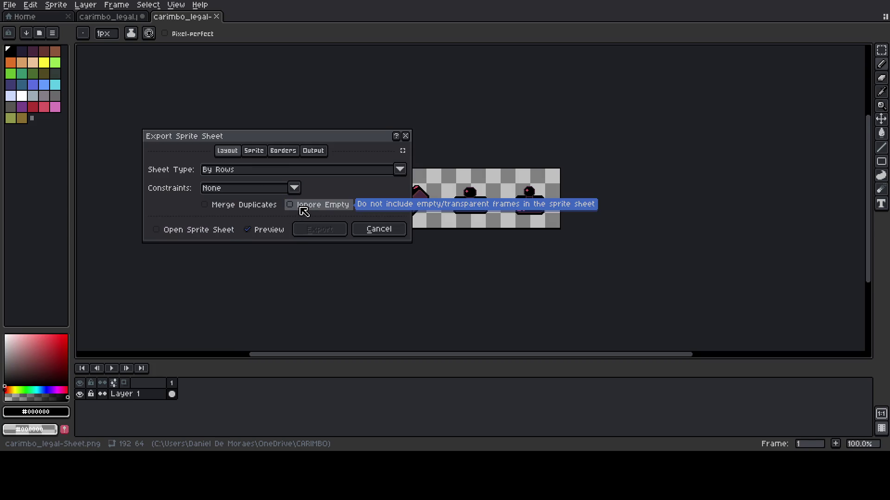
pyautogui.click(233, 234)
pyautogui.click(318, 232)
pyautogui.scroll(3, 568, 224)
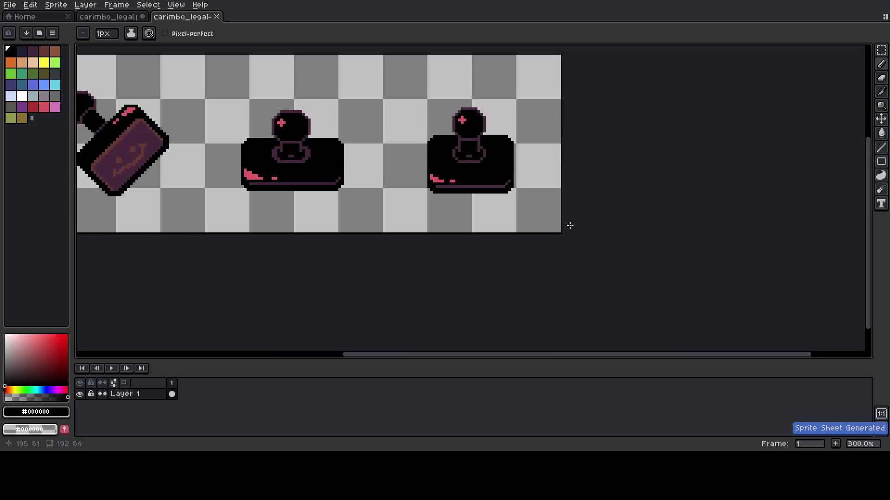
pyautogui.scroll(-2, 568, 225)
pyautogui.click(10, 5)
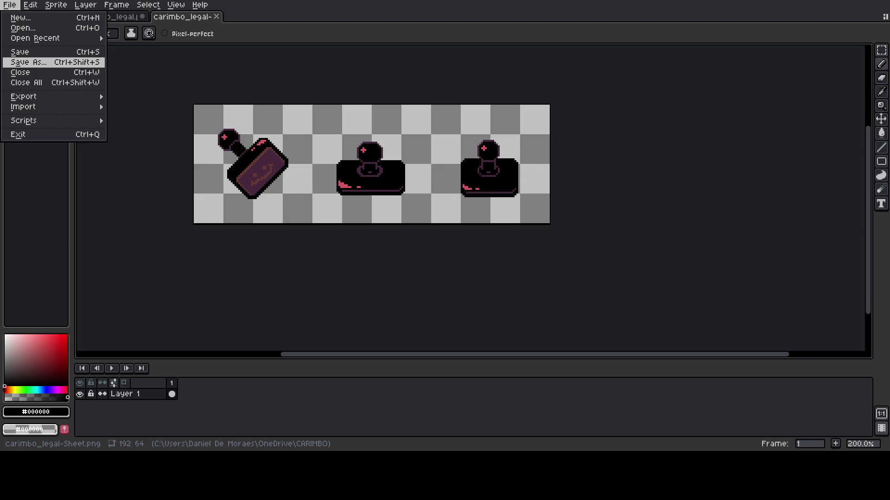
pyautogui.press('Return')
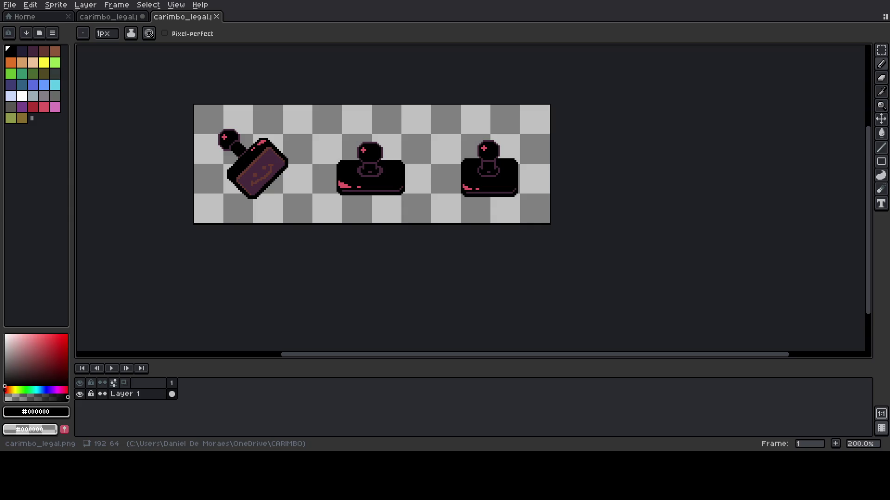
# Alt+Tab from Aseprite to the Godot editor
pyautogui.hotkey('alt', 'Tab')
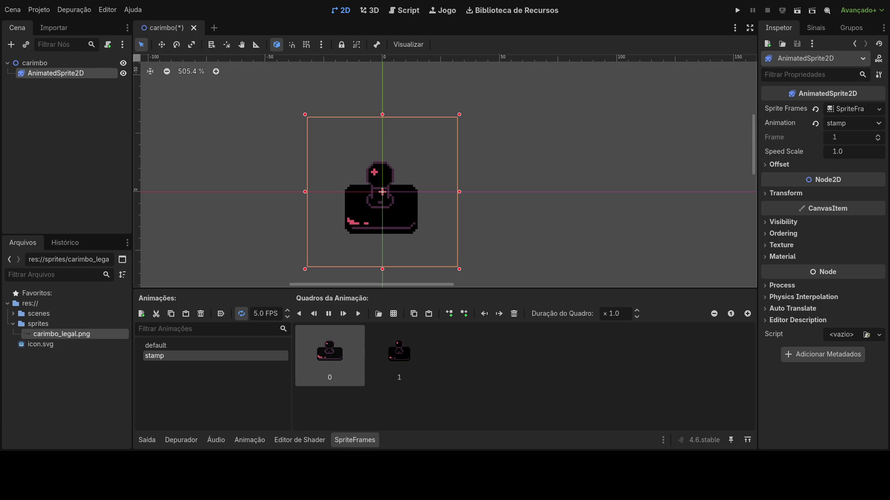
# Preview the stamp animation, then set the AnimatedSprite2D back to the default animation
pyautogui.click(491, 244)
pyautogui.click(371, 224)
pyautogui.click(225, 346)
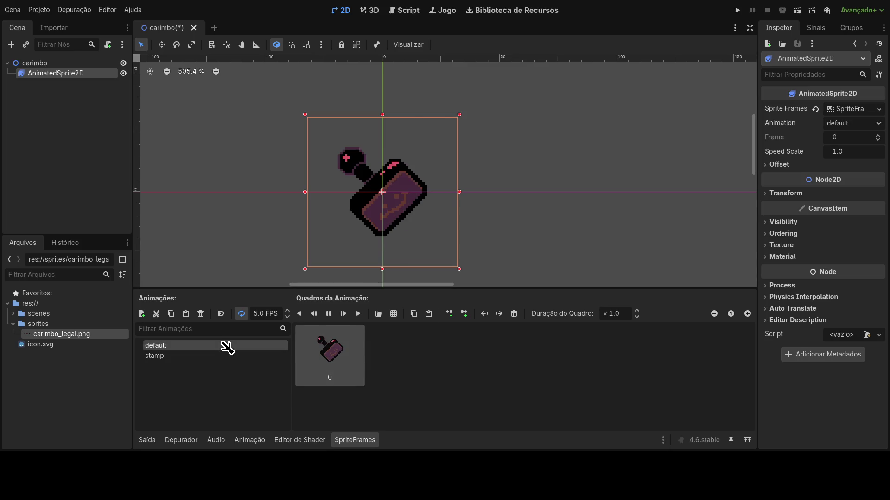
pyautogui.click(229, 356)
pyautogui.click(230, 348)
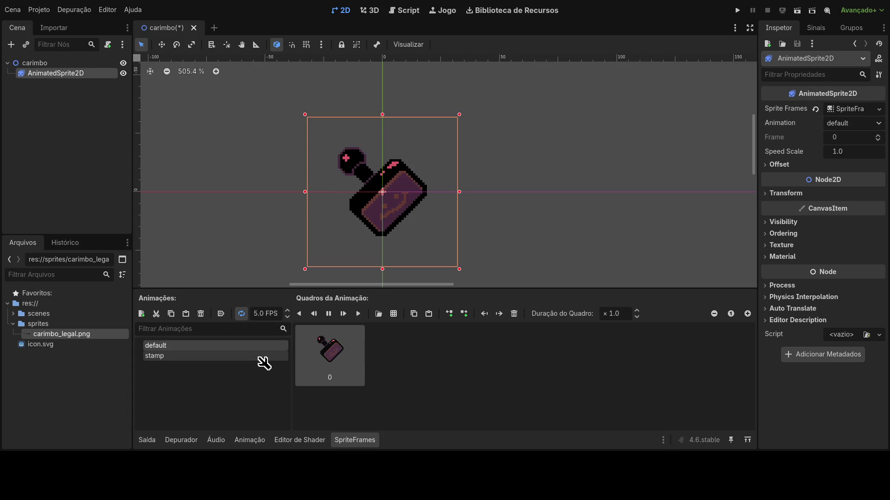
# Create a new scene with a 2D Scene (Node2D) root node
pyautogui.click(171, 137)
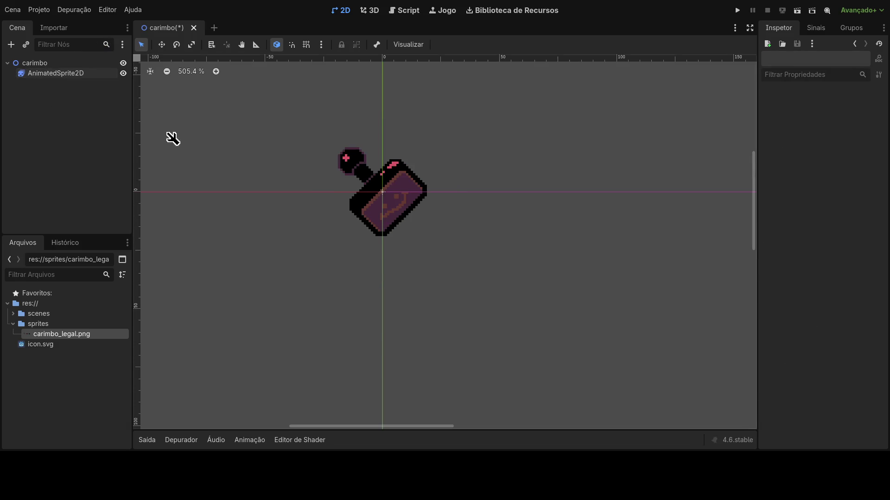
pyautogui.click(88, 73)
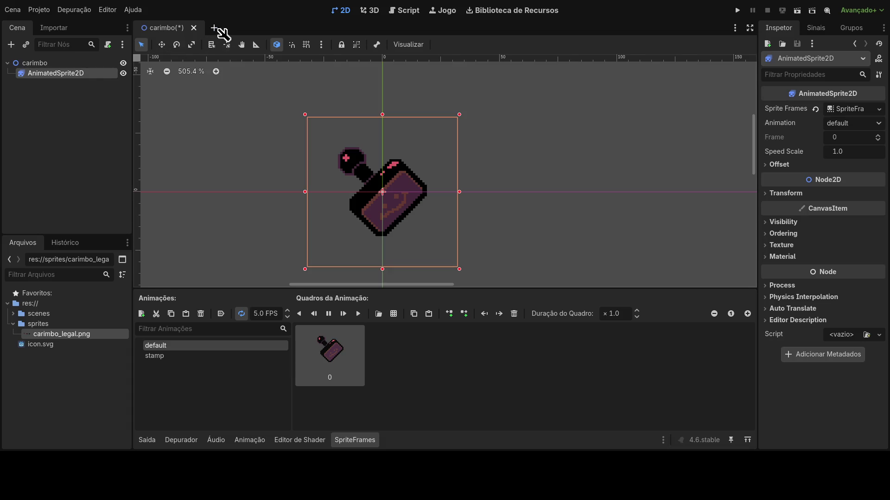
pyautogui.click(214, 28)
pyautogui.click(94, 79)
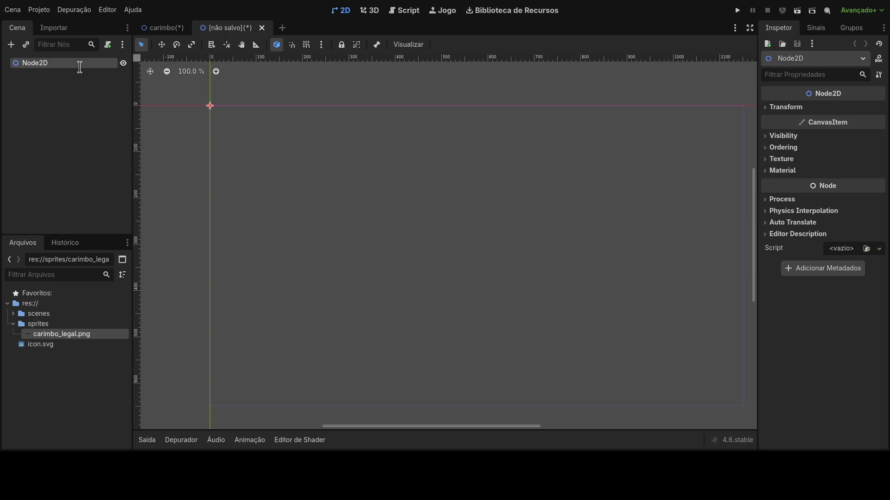
# Rename the Node2D root to 'game' and save the scene in res://scenes/
pyautogui.write('game')
pyautogui.press('Return')
pyautogui.click(57, 314)
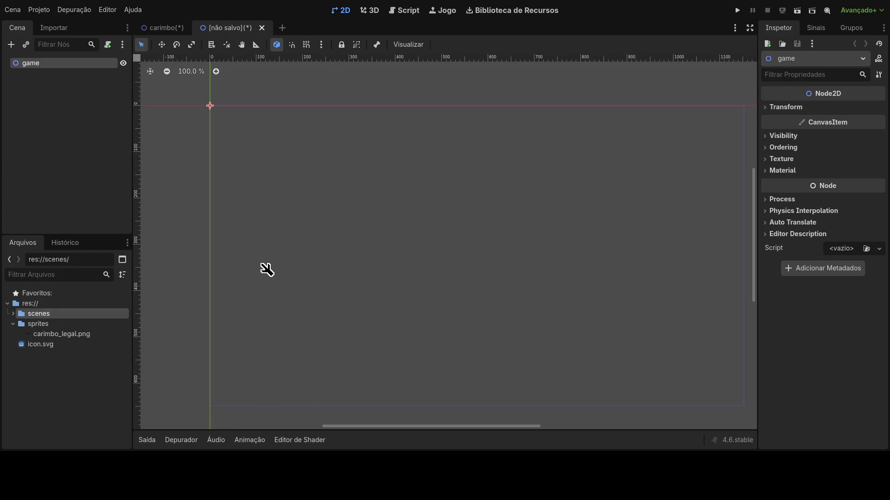
pyautogui.hotkey('ctrl', 's')
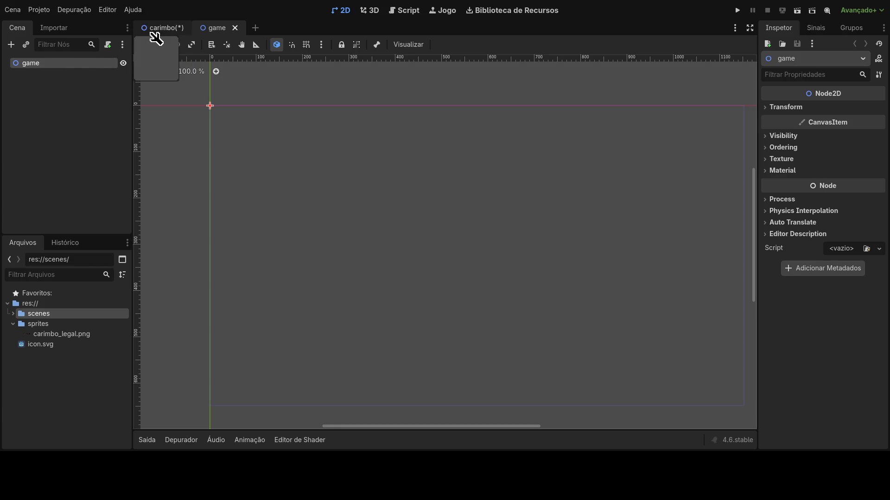
# Switch back to the carimbo(*) scene tab
pyautogui.click(153, 30)
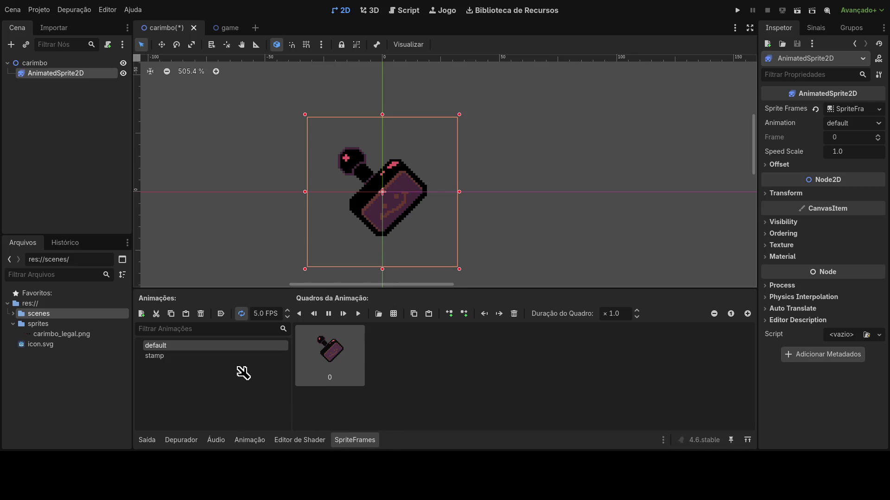
pyautogui.click(228, 356)
pyautogui.click(233, 345)
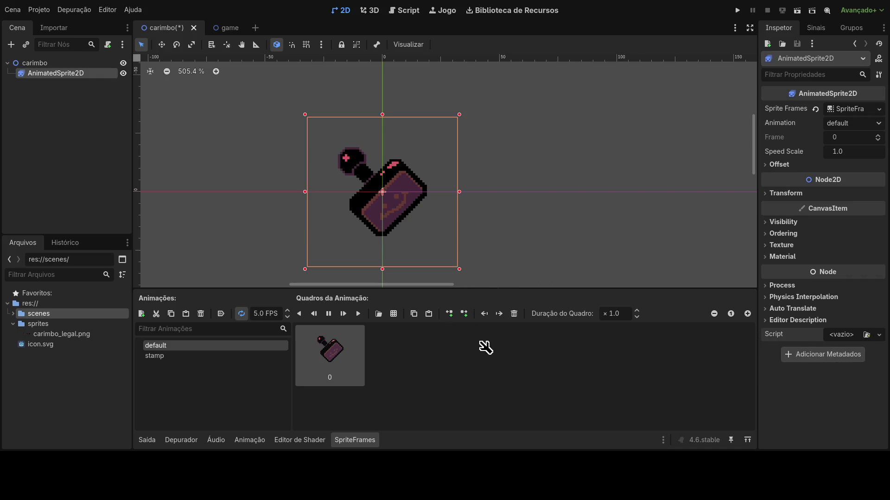
pyautogui.click(75, 65)
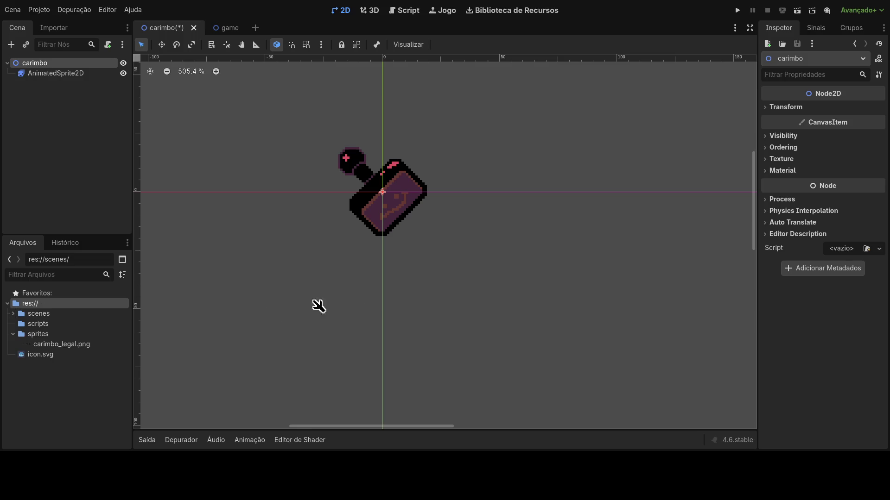
# Open the scripts folder and attach carimbo.gd to the carimbo root node
pyautogui.click(65, 324)
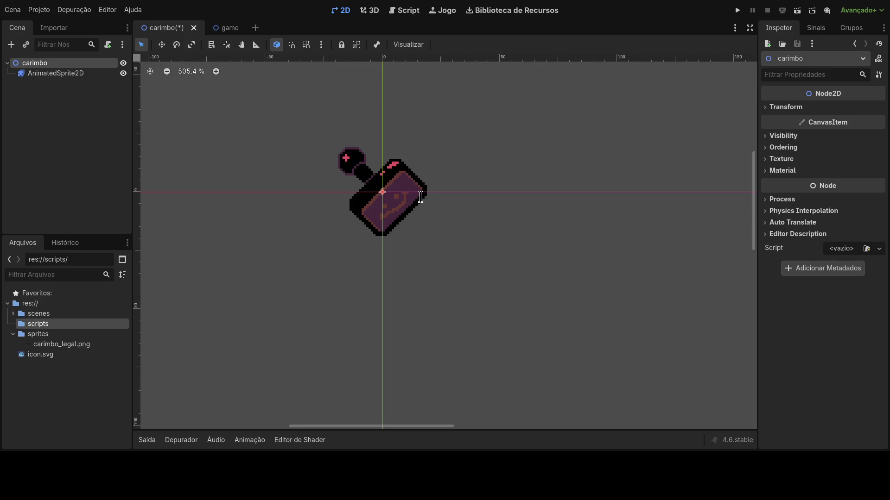
pyautogui.moveTo(194, 322); pyautogui.dragTo(198, 320)
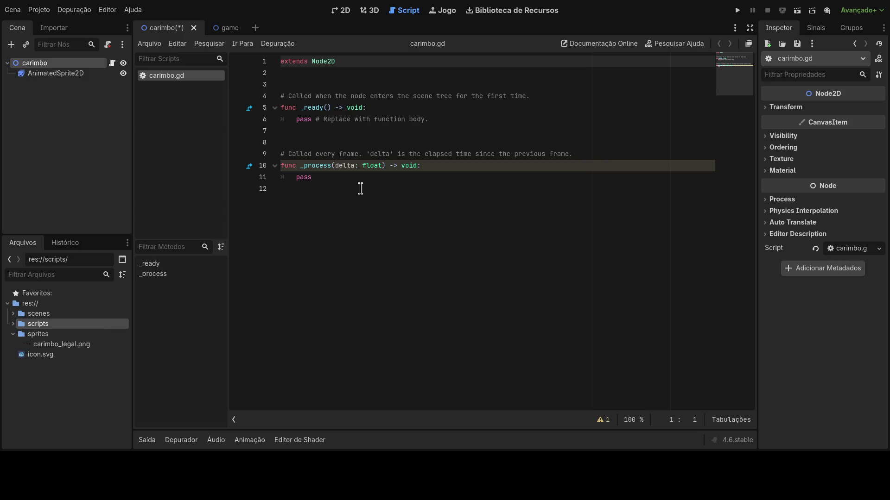
pyautogui.click(398, 167)
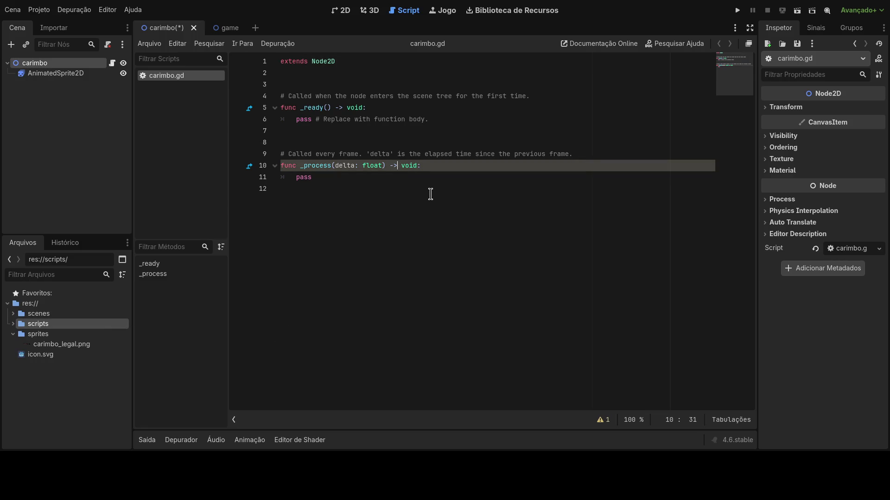
pyautogui.press('Down')
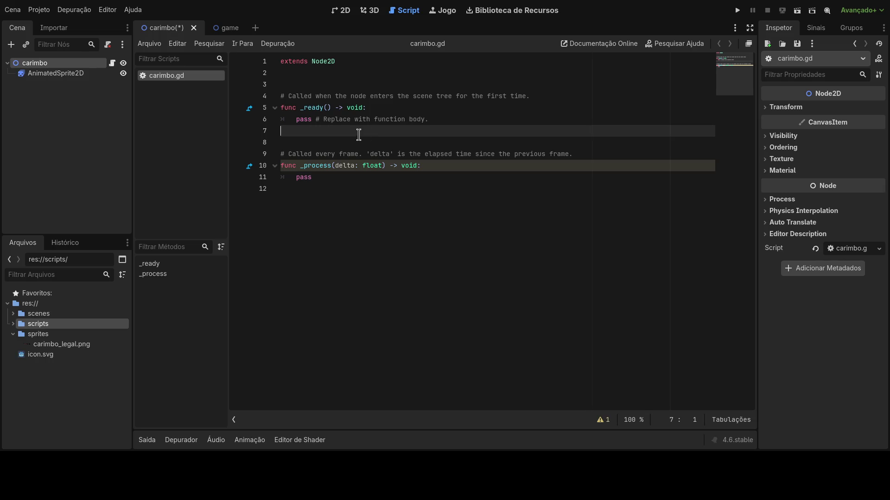
pyautogui.click(446, 119)
pyautogui.moveTo(445, 119); pyautogui.dragTo(301, 124)
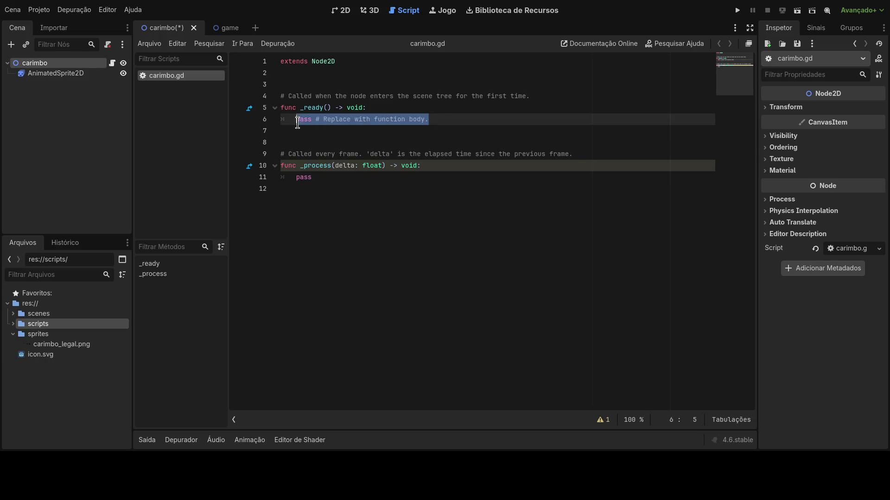
pyautogui.click(324, 153)
pyautogui.click(352, 194)
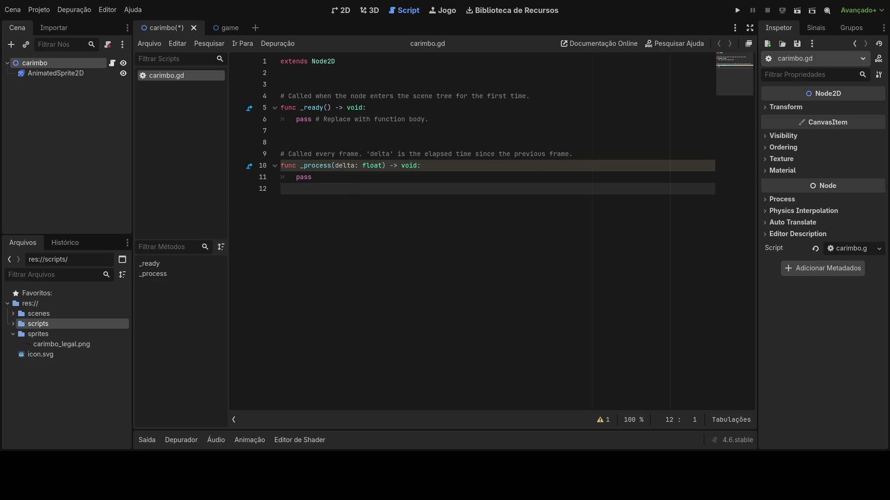
pyautogui.click(334, 140)
pyautogui.click(343, 178)
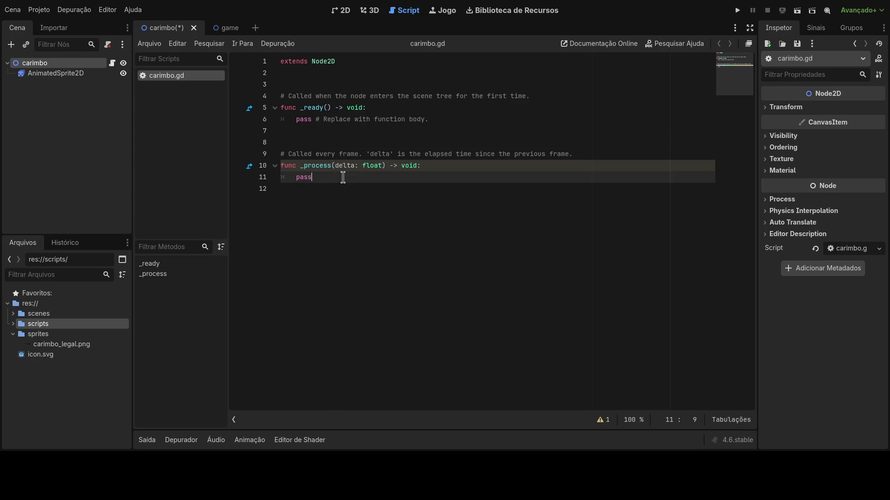
pyautogui.press('BackSpace')
pyautogui.press('BackSpace')
pyautogui.press('BackSpace')
pyautogui.press('Up')
pyautogui.press('Up')
pyautogui.press('Up')
pyautogui.press('Return')
pyautogui.hotkey('ctrl', 'z')
pyautogui.hotkey('ctrl', 'z')
pyautogui.moveTo(343, 178)
pyautogui.mouseDown()
pyautogui.moveTo(306, 64)
pyautogui.moveTo(290, 79)
pyautogui.mouseUp()
# Replace the template with func _unhandled_input(event: InputEvent) -> void: and begin an if inside it
pyautogui.press('BackSpace')
pyautogui.write('func ')
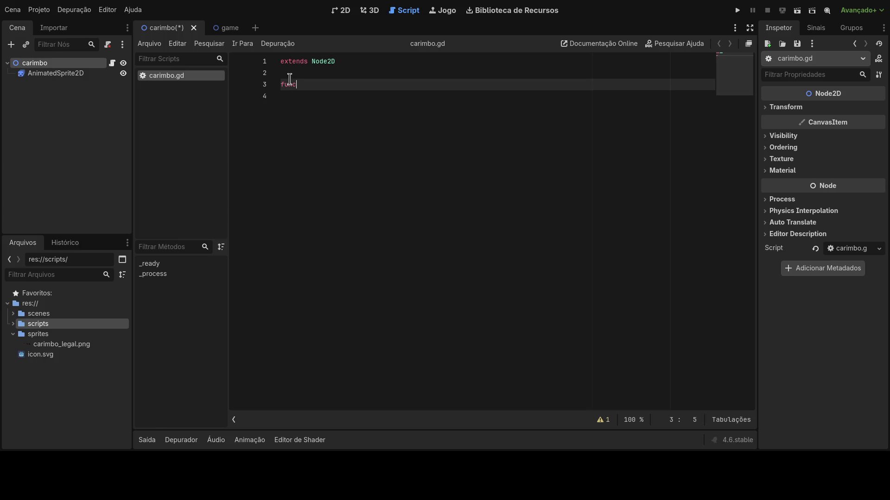
pyautogui.write('on')
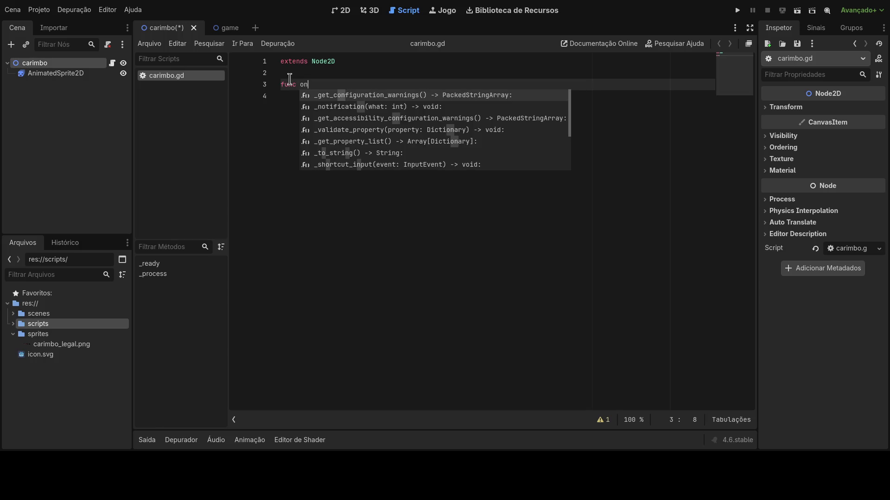
pyautogui.press('BackSpace')
pyautogui.press('BackSpace')
pyautogui.write('In')
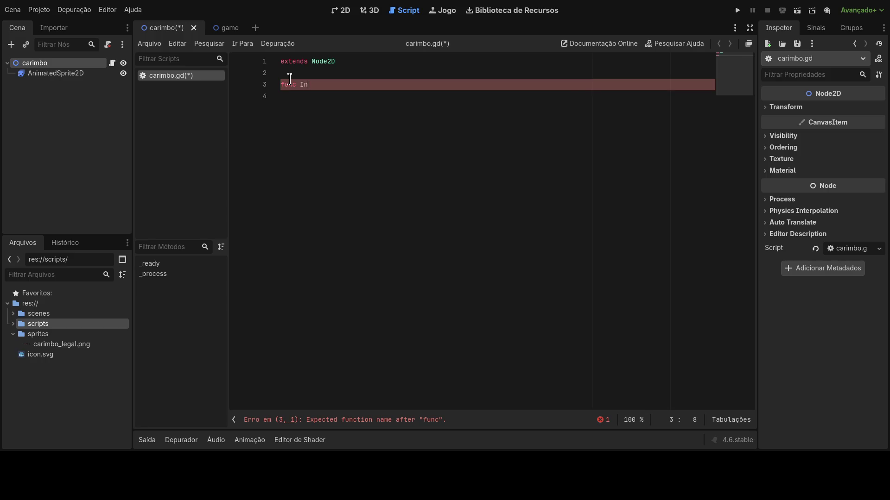
pyautogui.write('put')
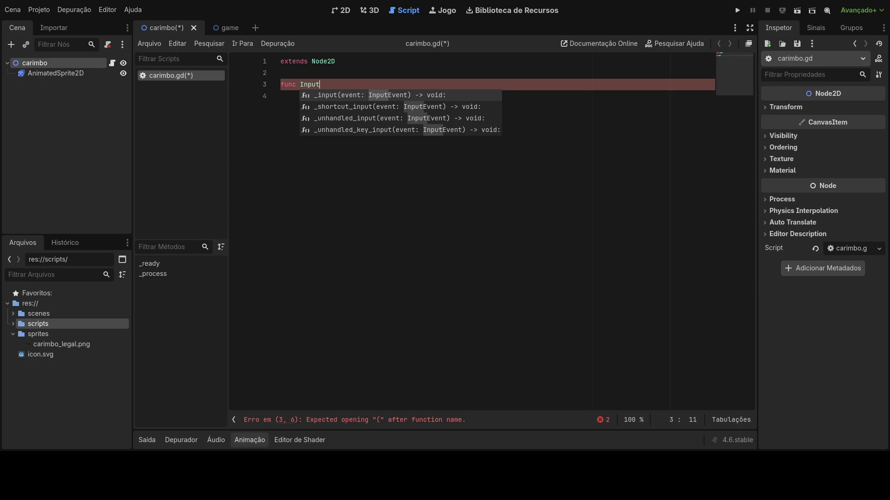
pyautogui.click(303, 88)
pyautogui.doubleClick(300, 84)
pyautogui.write('_u')
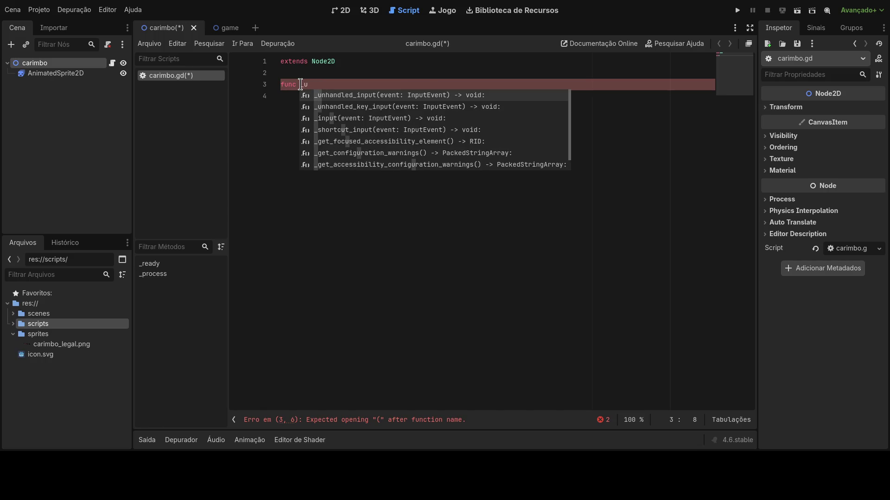
pyautogui.press('Return')
pyautogui.press('Return')
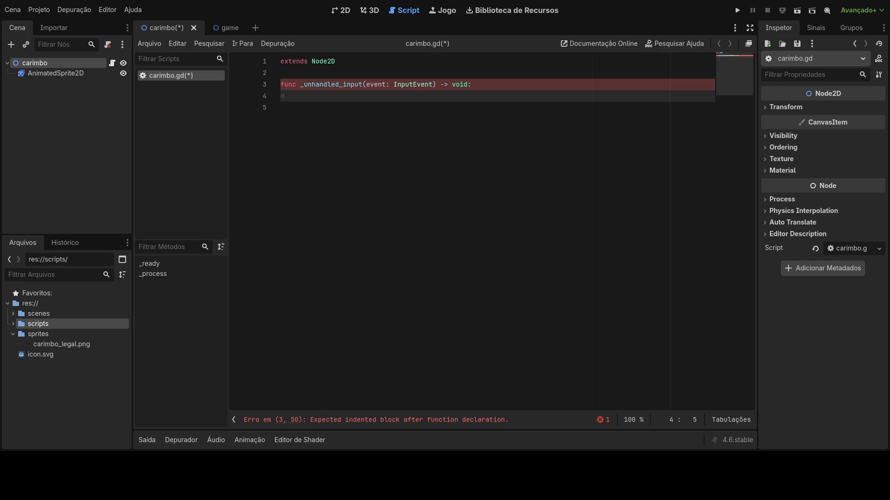
pyautogui.write('if e')
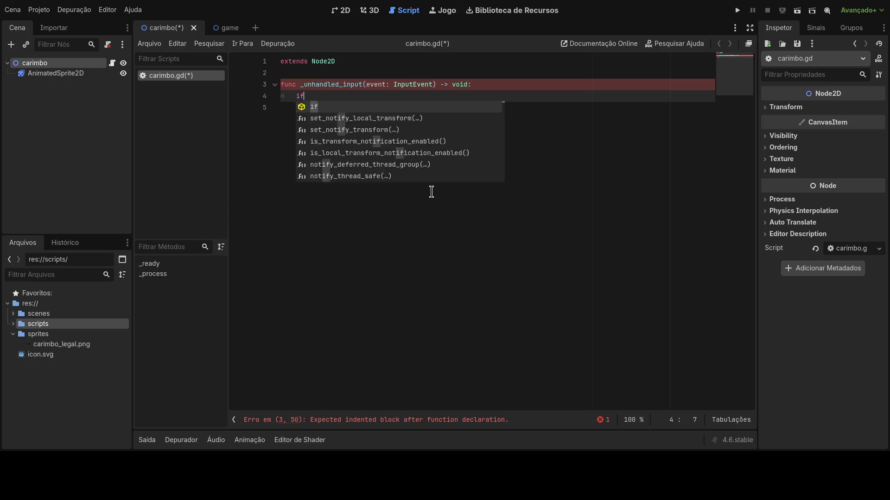
pyautogui.press('BackSpace')
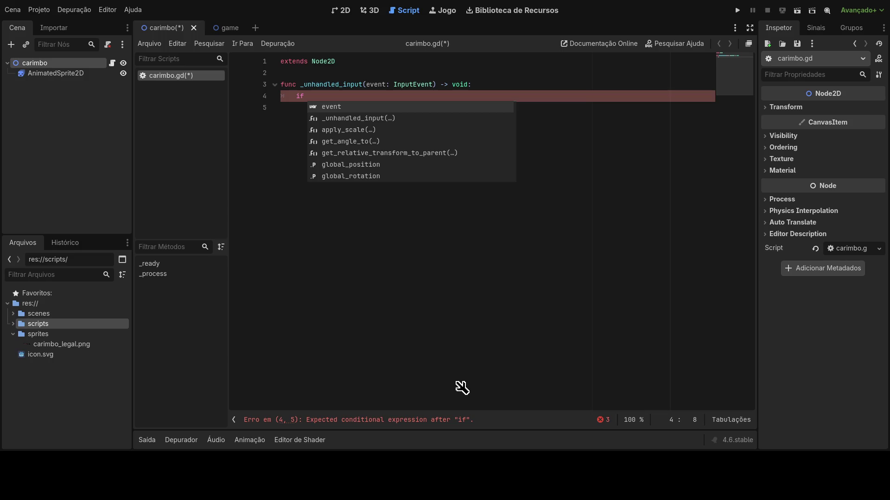
# Complete the condition as 'if event is InputEvent:' and start an indented line
pyautogui.write('move_u')
pyautogui.press('BackSpace')
pyautogui.press('BackSpace')
pyautogui.press('BackSpace')
pyautogui.write('event is ')
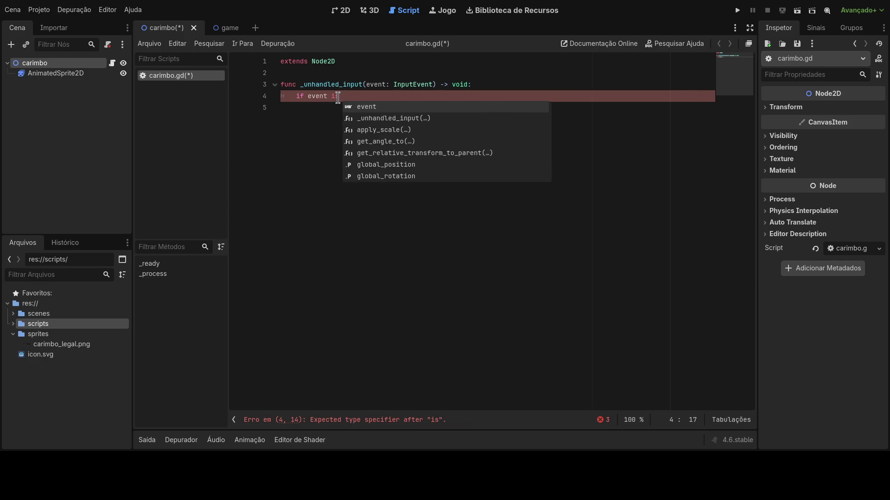
pyautogui.write('move_up:')
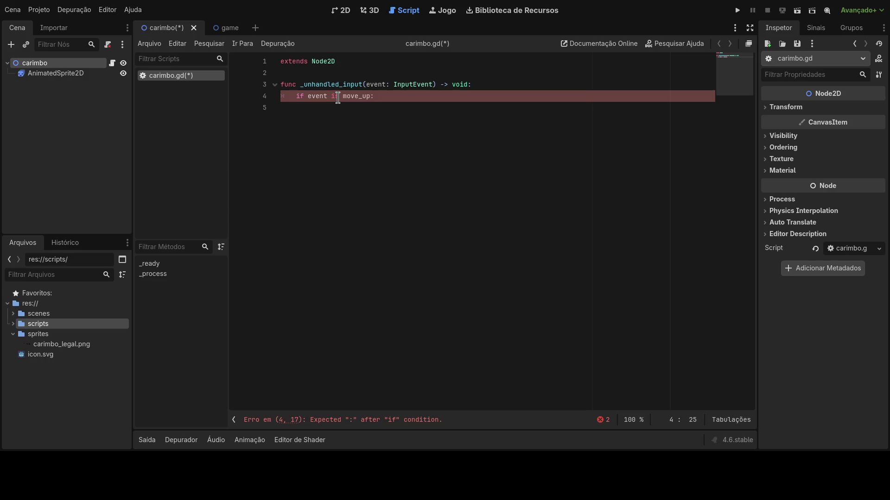
pyautogui.press('BackSpace')
pyautogui.press('BackSpace')
pyautogui.press('BackSpace')
pyautogui.write('InputE')
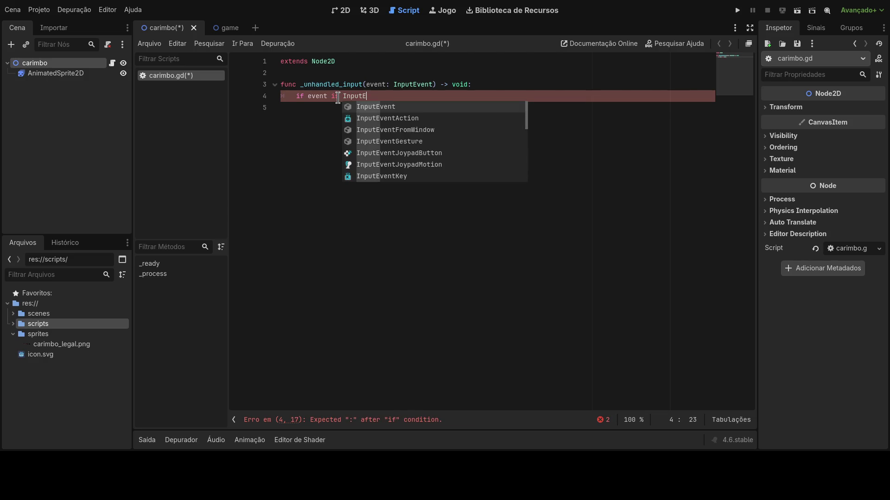
pyautogui.write('vent')
pyautogui.write(':')
pyautogui.press('Return')
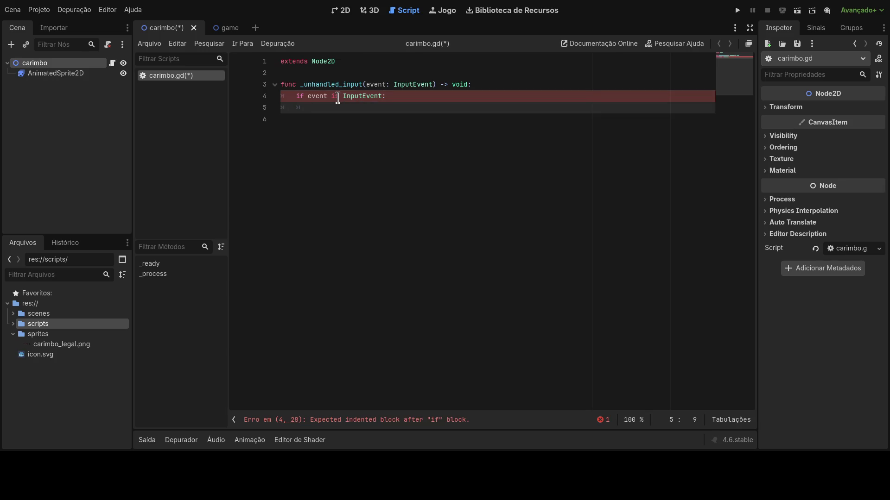
# Write the nested 'if event.pressed() and event.keycode == move_right' condition
pyautogui.write('if')
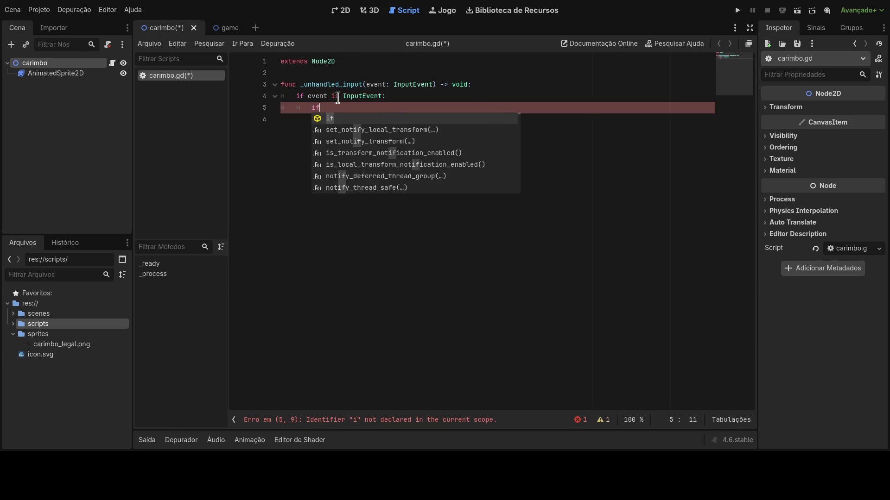
pyautogui.write(' event.pressed( a')
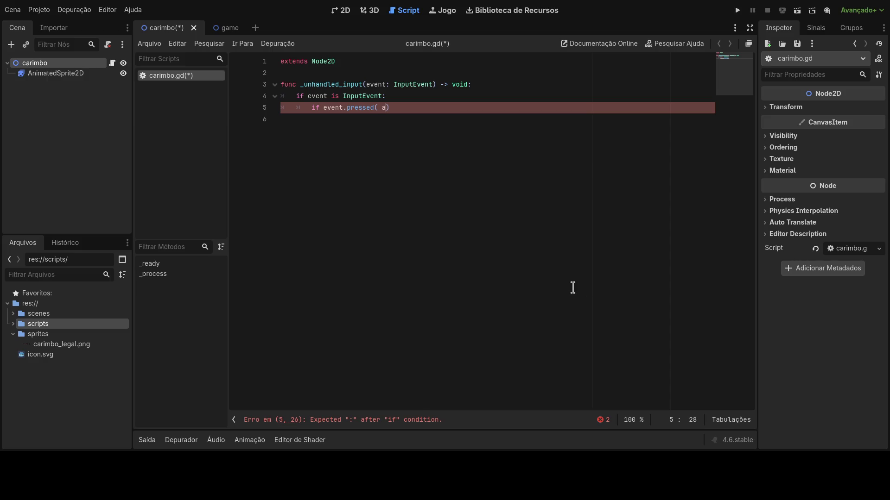
pyautogui.hotkey('ctrl', 'space')
pyautogui.press('Escape')
pyautogui.write('and ')
pyautogui.write('event.')
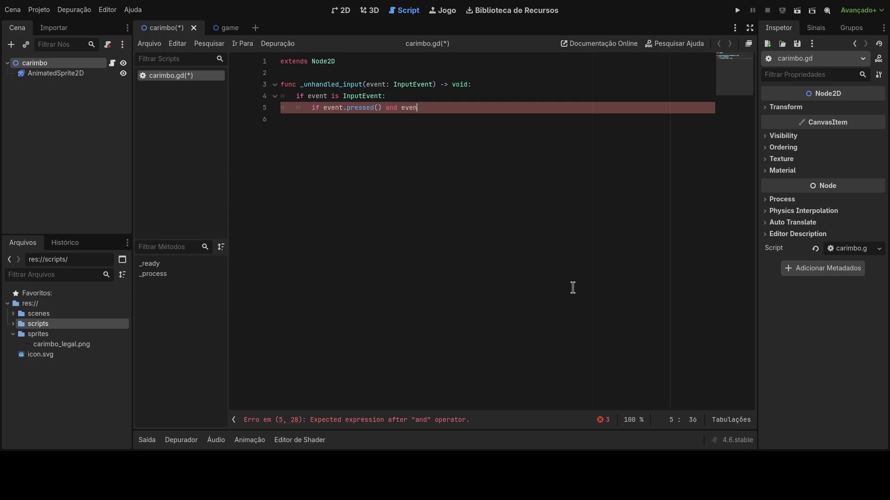
pyautogui.write('key')
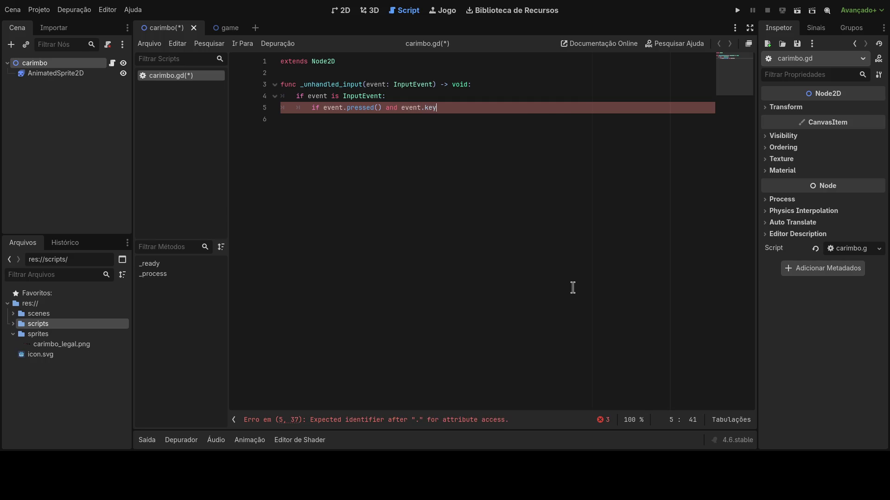
pyautogui.write('code == ')
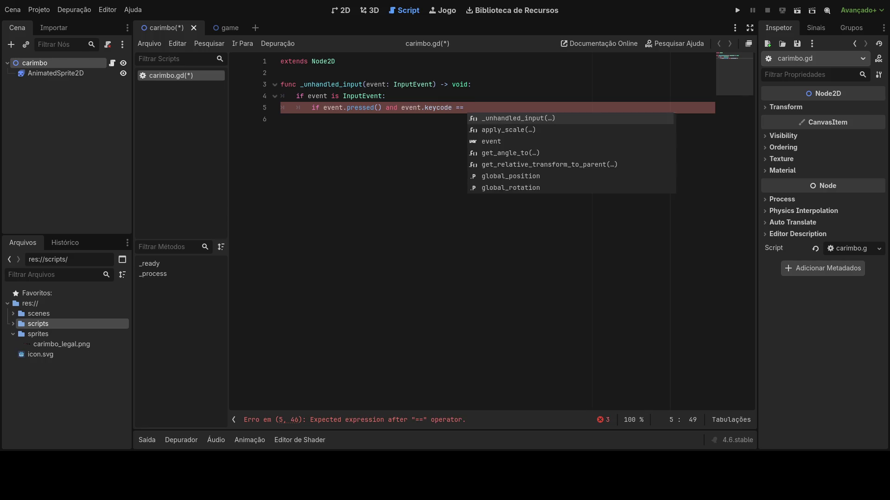
pyautogui.write('move_r')
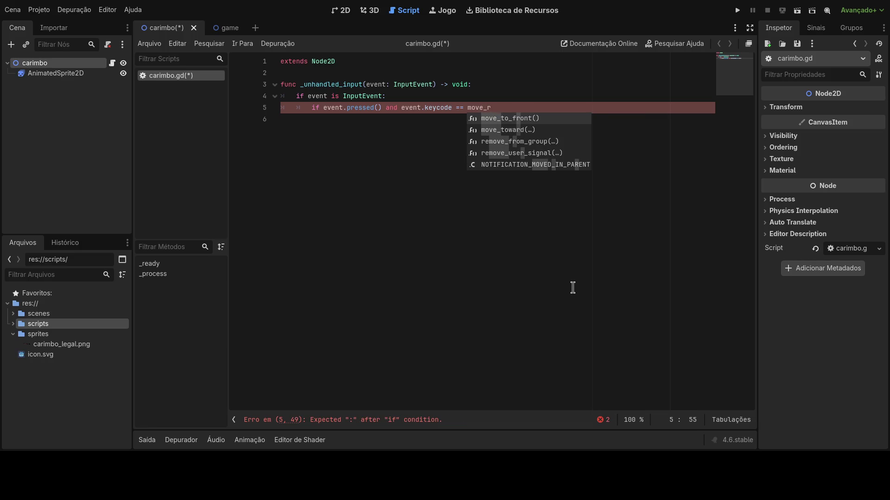
pyautogui.write('ight')
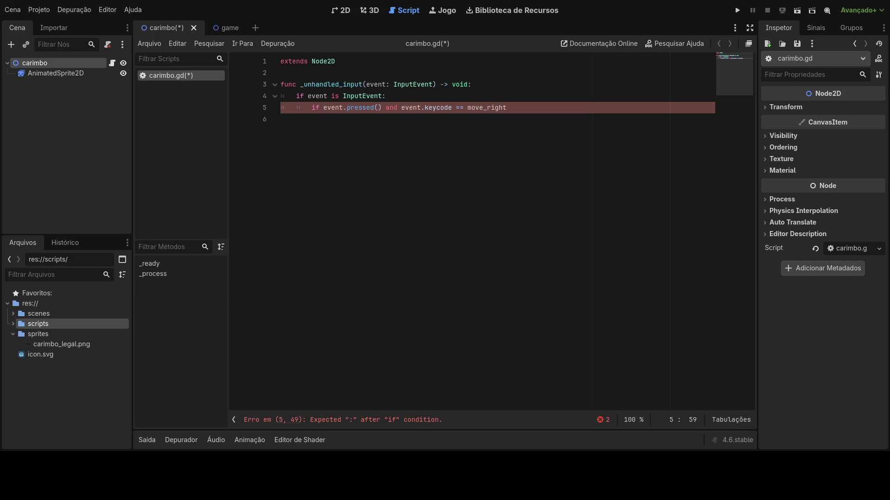
pyautogui.moveTo(528, 107)
pyautogui.mouseDown()
pyautogui.moveTo(252, 117)
pyautogui.moveTo(309, 107)
pyautogui.mouseUp()
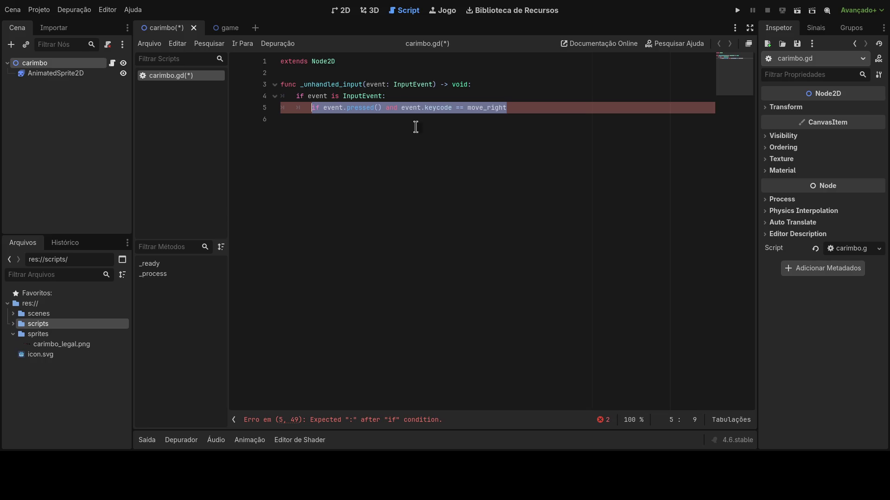
pyautogui.click(530, 107)
# Replace the nested checks with an Input.is_action_pressed call on the if line
pyautogui.moveTo(507, 107)
pyautogui.mouseDown()
pyautogui.moveTo(313, 107)
pyautogui.moveTo(323, 106)
pyautogui.mouseUp()
pyautogui.write('Input.')
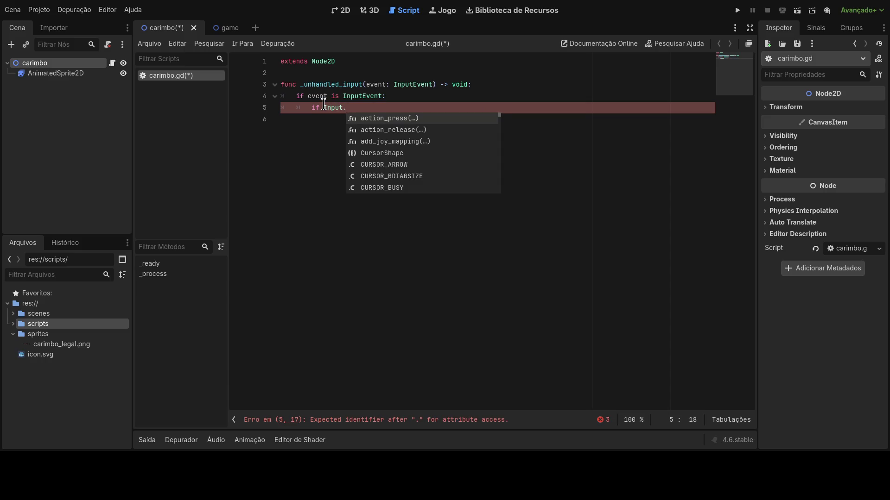
pyautogui.press('BackSpace')
pyautogui.press('BackSpace')
pyautogui.press('BackSpace')
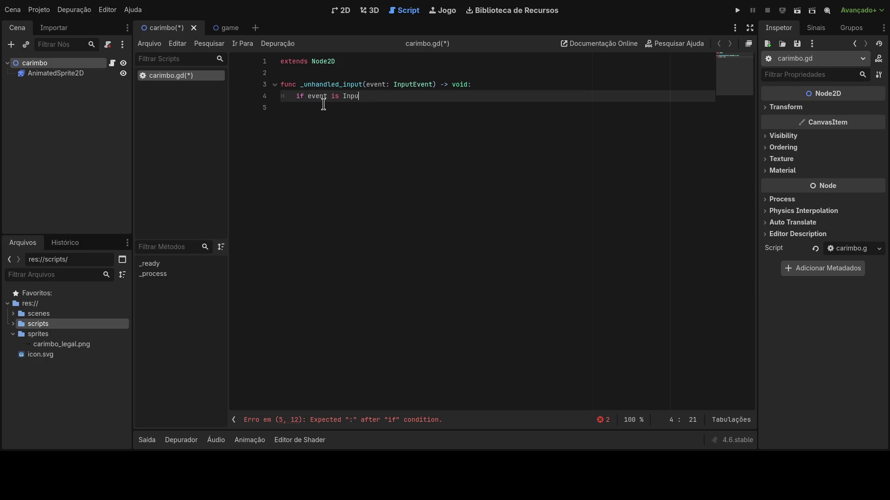
pyautogui.press('BackSpace')
pyautogui.press('BackSpace')
pyautogui.press('BackSpace')
pyautogui.write('I')
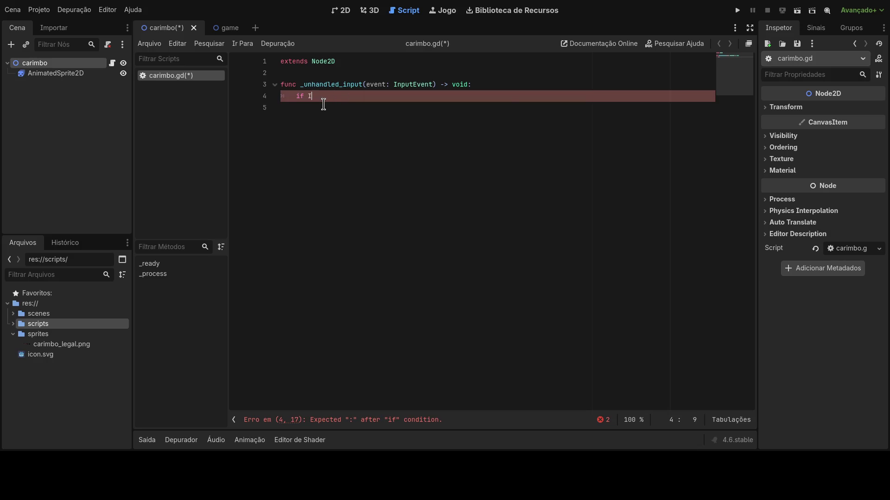
pyautogui.write('nput.')
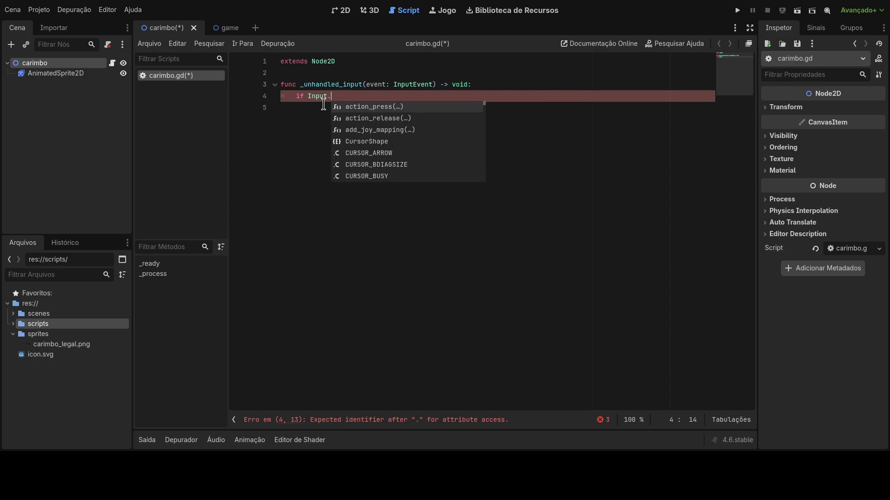
pyautogui.write('is')
pyautogui.press('Escape')
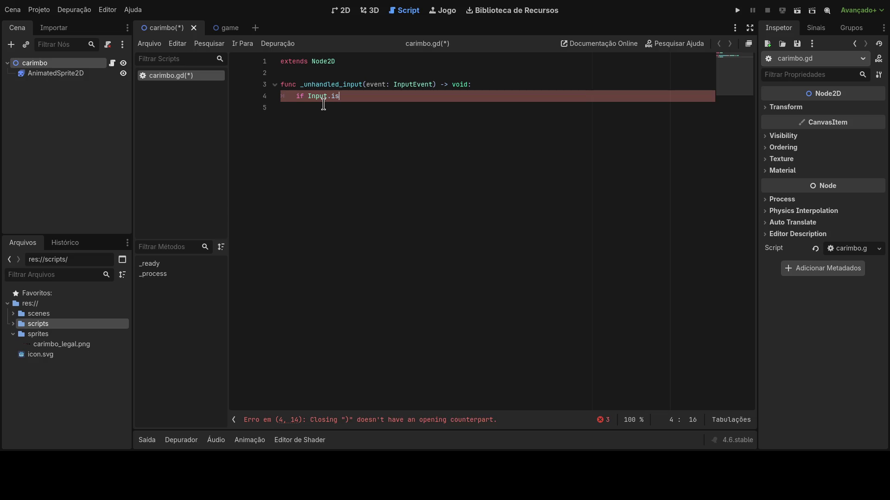
pyautogui.hotkey('ctrl', 'space')
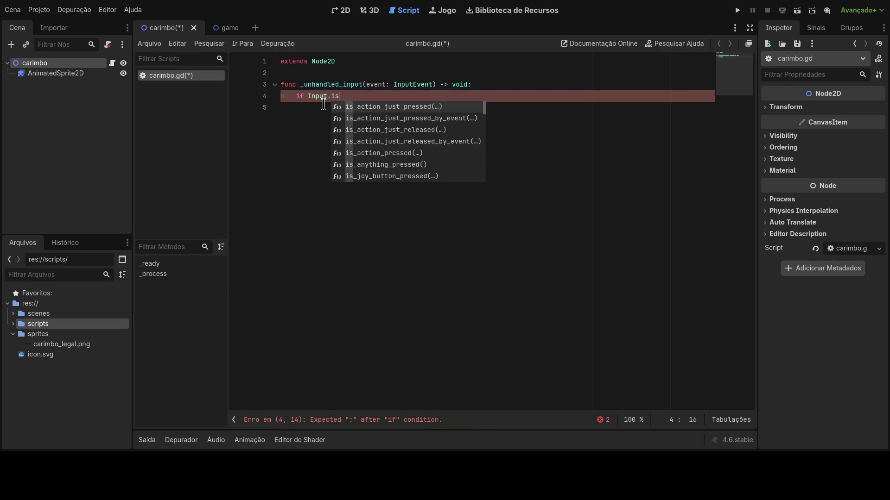
pyautogui.press('Down')
pyautogui.press('Down')
pyautogui.press('Up')
pyautogui.press('Up')
pyautogui.press('Up')
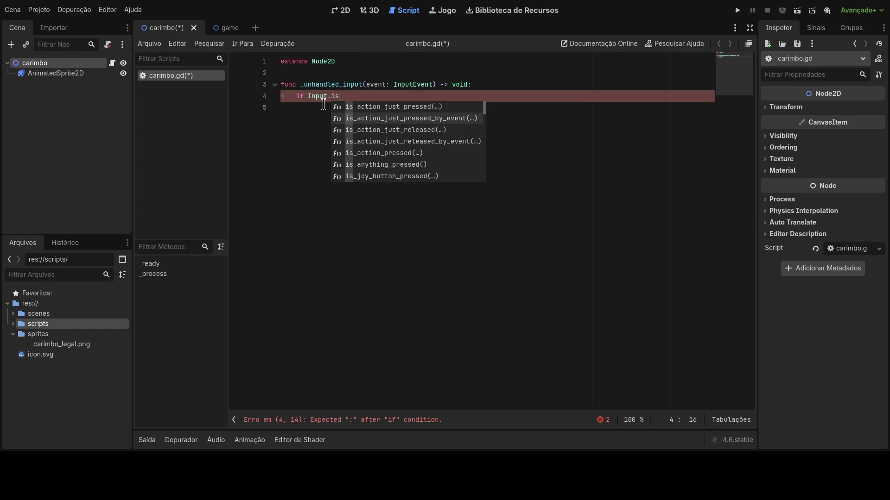
pyautogui.press('Return')
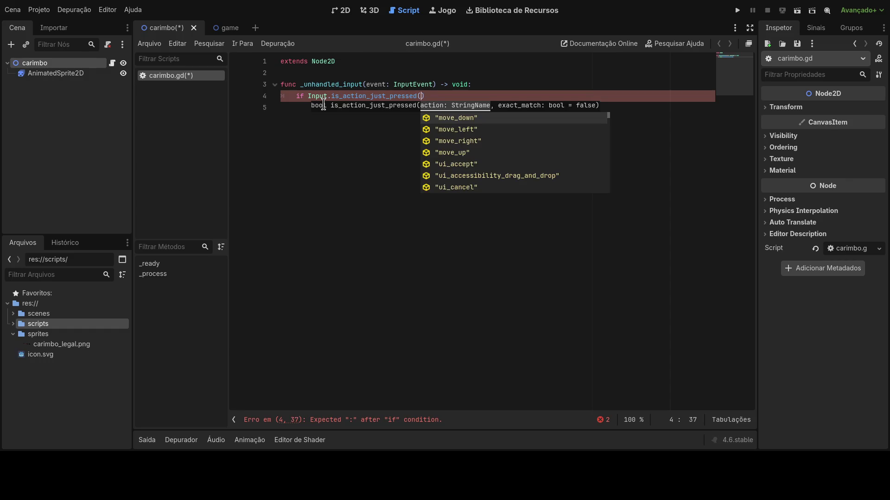
pyautogui.press('Left')
pyautogui.press('Left')
pyautogui.press('Left')
pyautogui.press('BackSpace')
pyautogui.press('BackSpace')
pyautogui.press('BackSpace')
# Pass "move_right" as the action argument with correct quotes
pyautogui.press('End')
pyautogui.press('Left')
pyautogui.write('move_')
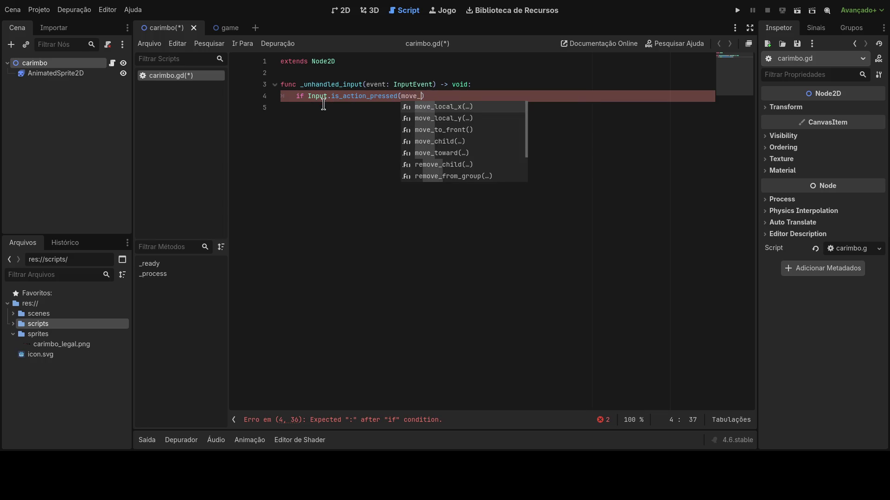
pyautogui.write('right"')
pyautogui.click(400, 95)
pyautogui.write('"')
pyautogui.press('End')
pyautogui.press('Left')
pyautogui.press('Left')
pyautogui.press('BackSpace')
pyautogui.write('"')
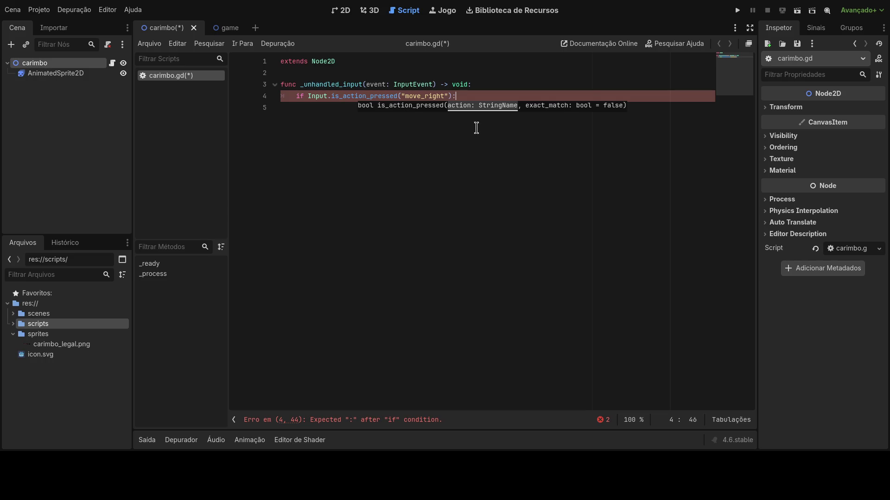
# End the condition with a colon and delete the _unhandled_input signature on line 3
pyautogui.press('BackSpace')
pyautogui.write(':')
pyautogui.press('Return')
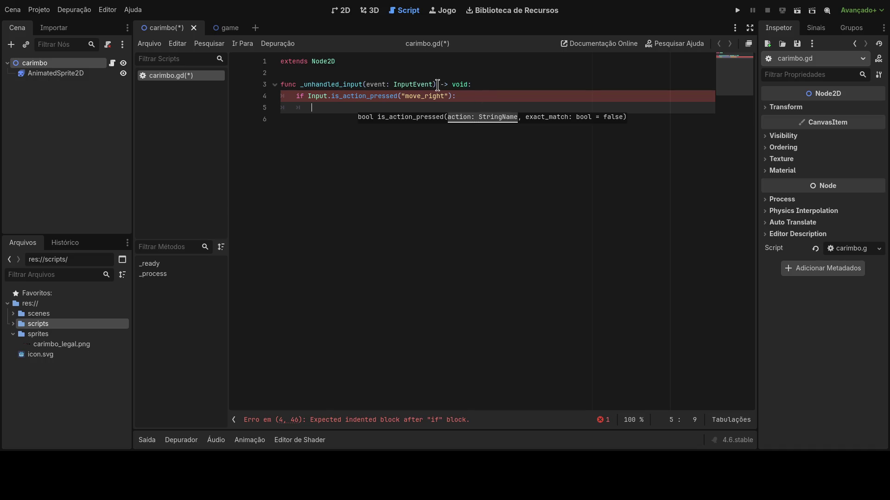
pyautogui.moveTo(468, 85); pyautogui.dragTo(304, 84)
pyautogui.press('BackSpace')
pyautogui.press('BackSpace')
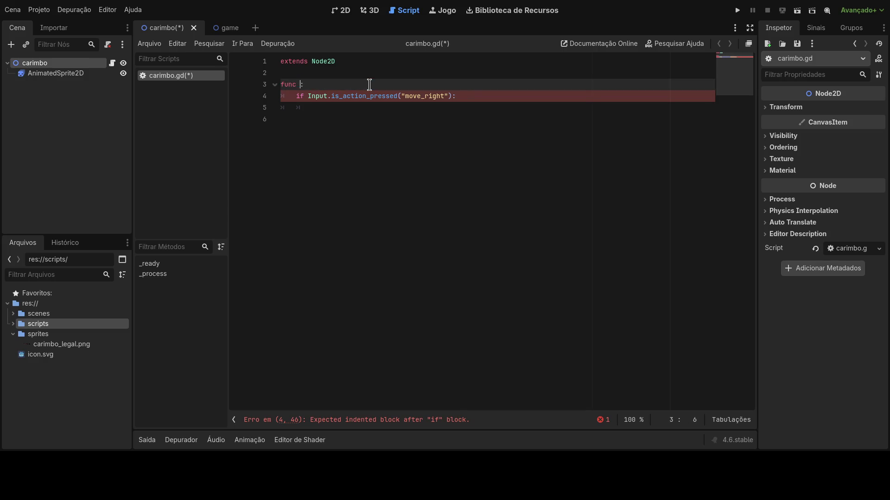
# Complete the _process(delta) header and open a line inside the move_right if block
pyautogui.write('_pro')
pyautogui.write('cess')
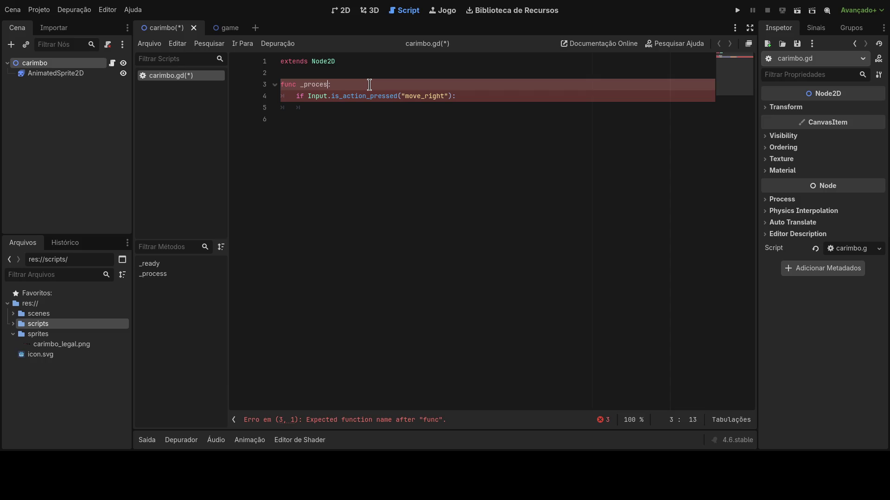
pyautogui.press('Return')
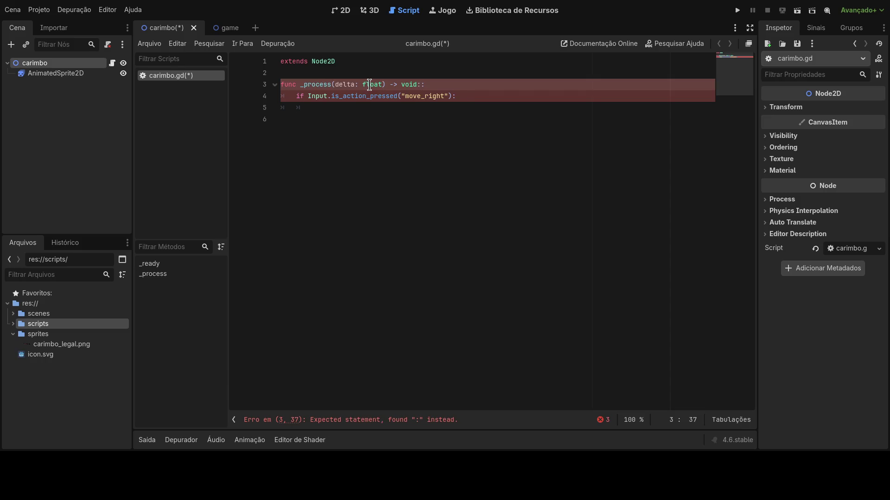
pyautogui.press('Delete')
pyautogui.click(482, 95)
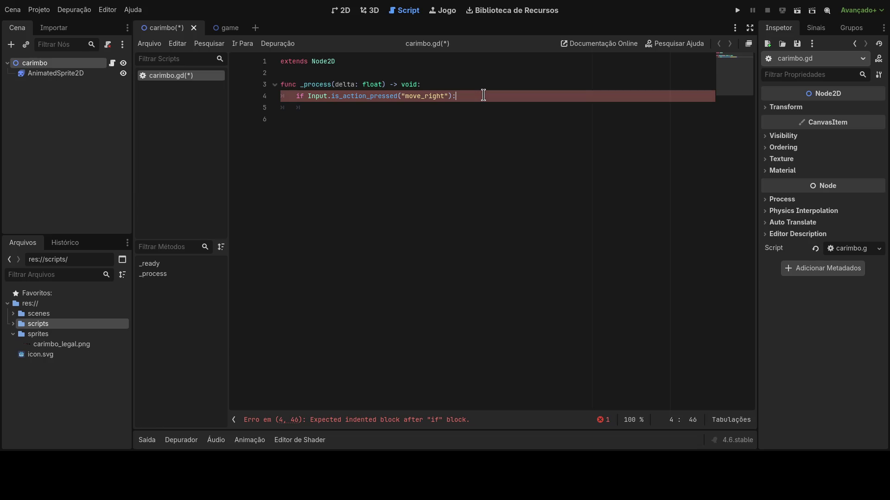
pyautogui.press('Return')
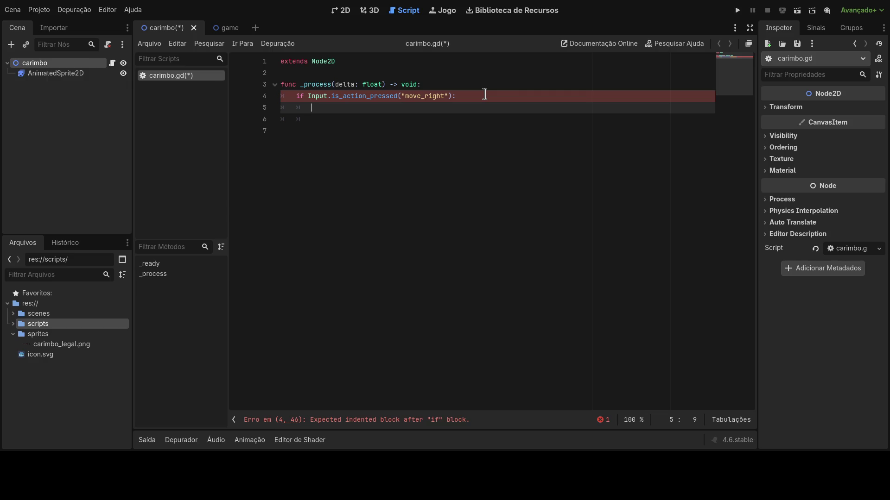
# Declare var vel_x = 0 at the top of the script
pyautogui.press('Up')
pyautogui.press('Up')
pyautogui.press('Up')
pyautogui.press('Return')
pyautogui.press('Return')
pyautogui.write('var x_ve')
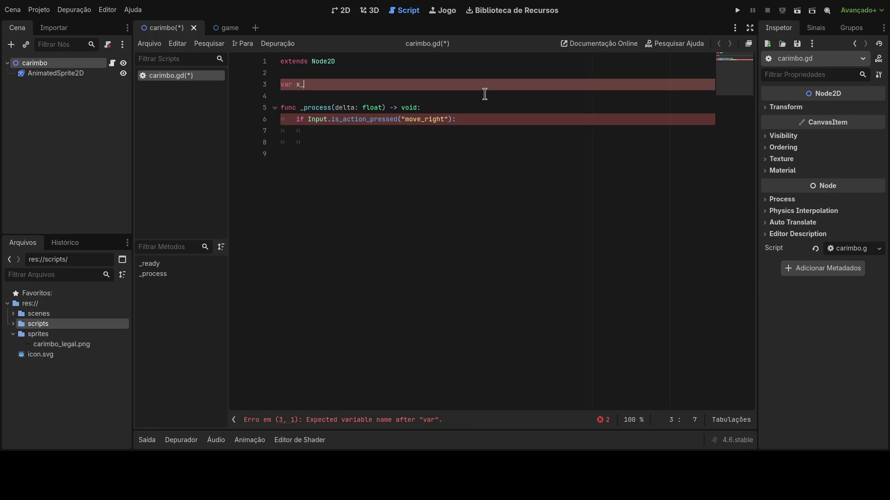
pyautogui.press('BackSpace')
pyautogui.press('BackSpace')
pyautogui.press('BackSpace')
pyautogui.write('vel_x')
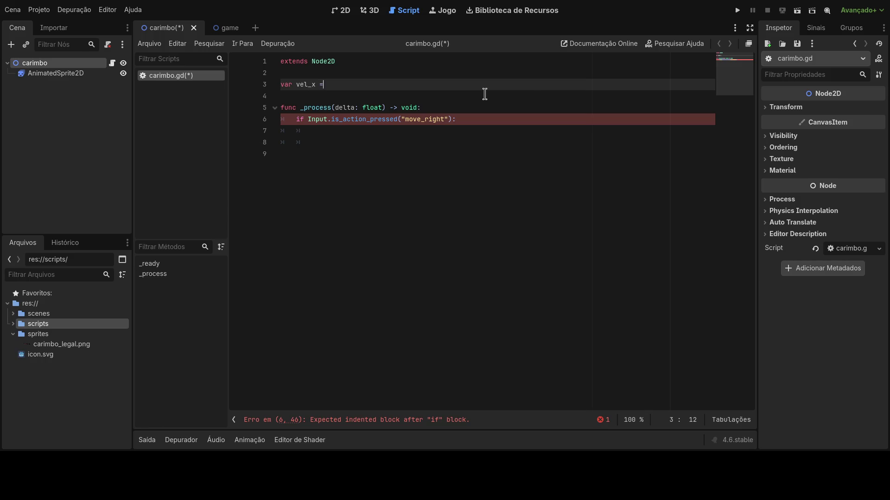
pyautogui.write(' = 0')
# Add vel_x += 1 under the if and position.x += vel_x, then run the game
pyautogui.press('Down')
pyautogui.press('Down')
pyautogui.press('Down')
pyautogui.write('vel_x +=')
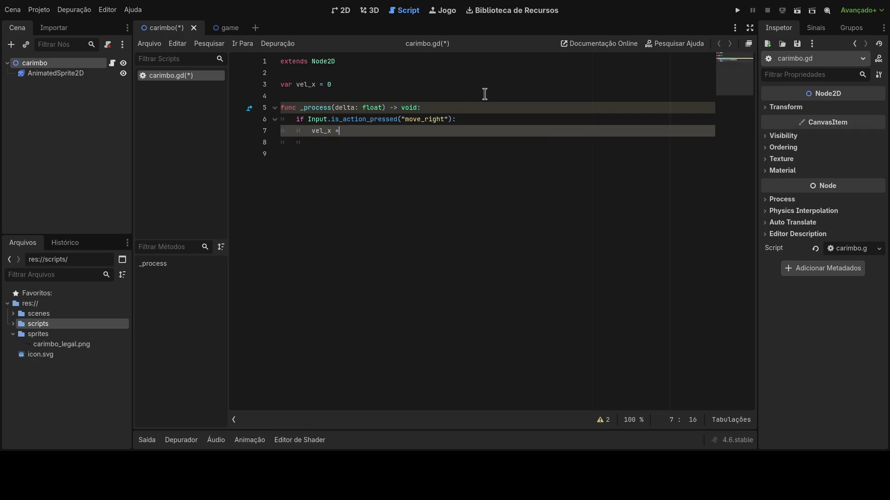
pyautogui.write(' 1')
pyautogui.press('Return')
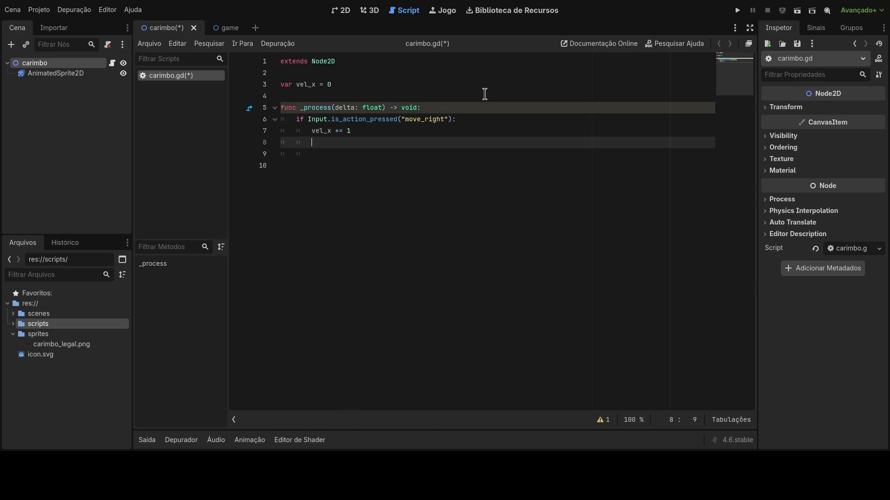
pyautogui.write('x')
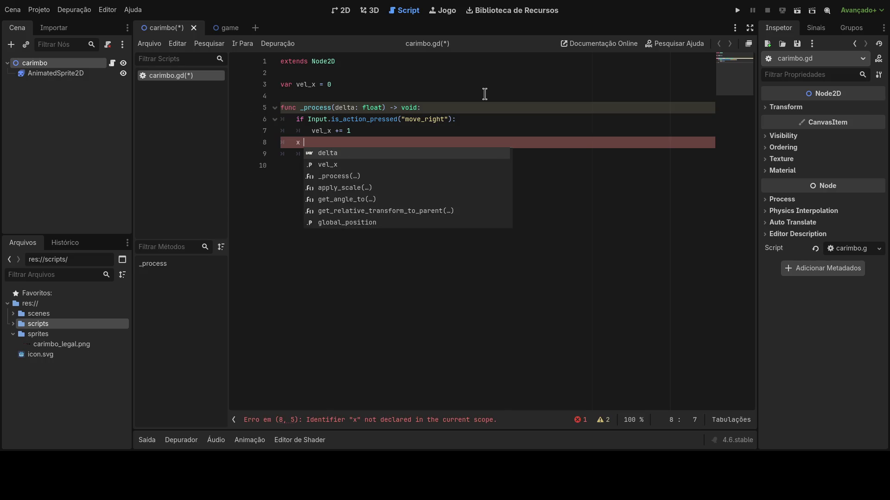
pyautogui.write(' += vel_x')
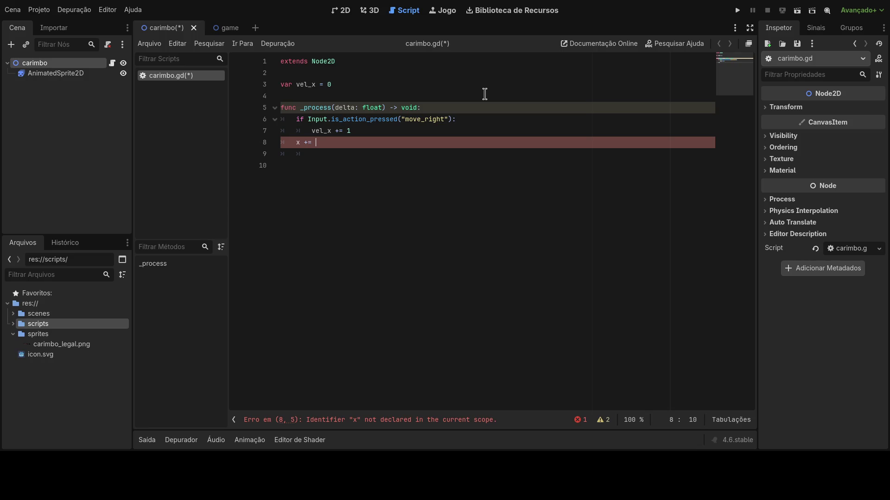
pyautogui.press('Left')
pyautogui.press('Left')
pyautogui.press('Left')
pyautogui.press('Left')
pyautogui.write('position.')
pyautogui.click(471, 119)
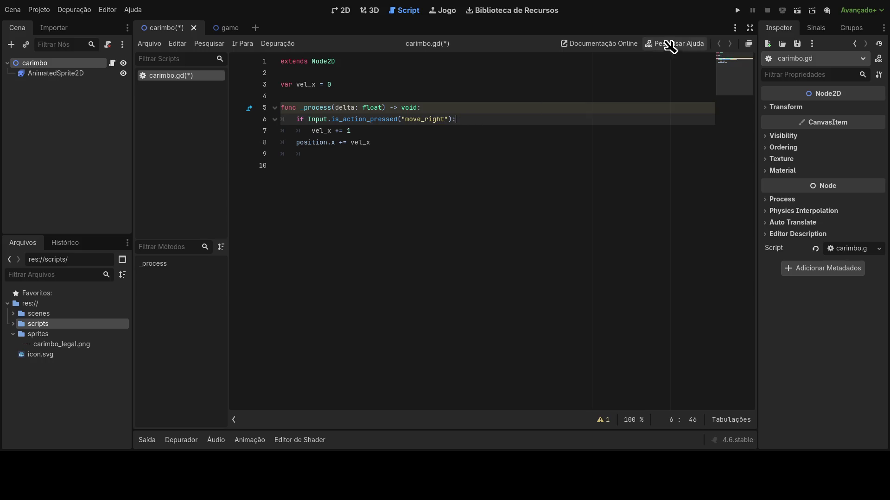
pyautogui.click(737, 11)
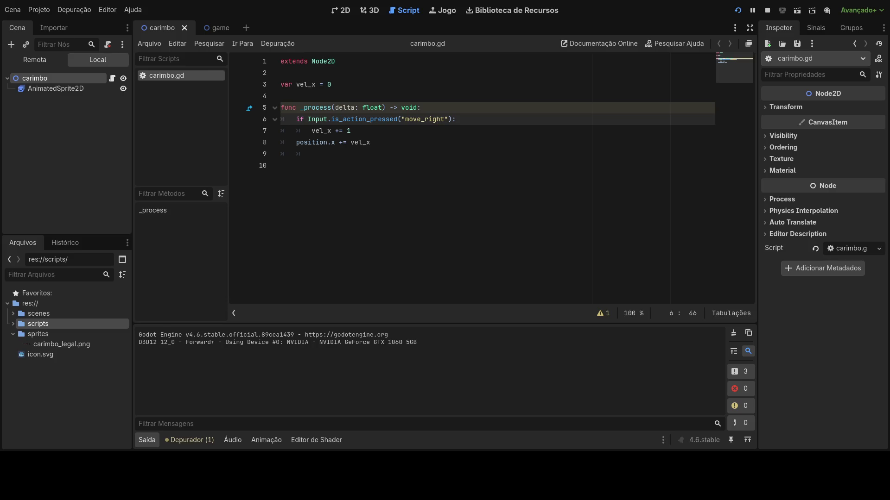
# Stop the test run and delete the move_right if line, keeping the vel_x line
pyautogui.click(409, 153)
pyautogui.moveTo(448, 119)
pyautogui.mouseDown()
pyautogui.moveTo(273, 121)
pyautogui.moveTo(298, 121)
pyautogui.mouseUp()
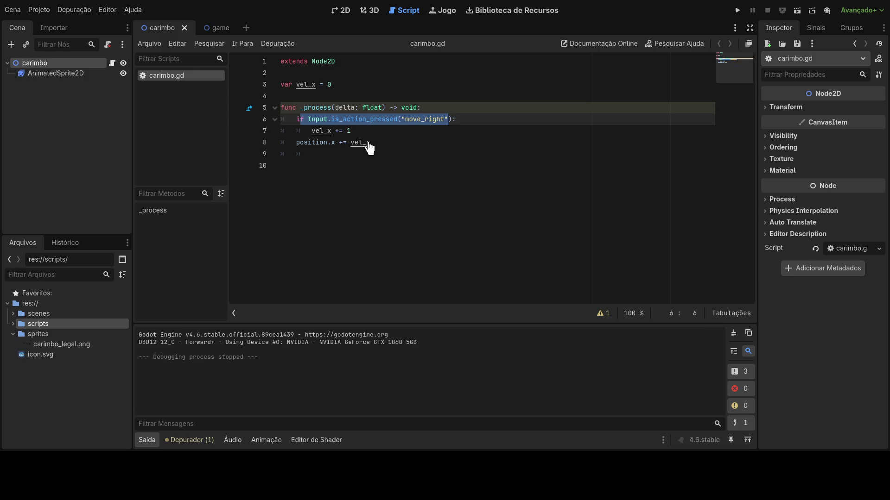
pyautogui.doubleClick(300, 120)
pyautogui.keyDown('shift'); pyautogui.click(507, 121); pyautogui.keyUp('shift')
pyautogui.press('BackSpace')
pyautogui.press('Down')
pyautogui.press('BackSpace')
pyautogui.press('BackSpace')
pyautogui.press('BackSpace')
pyautogui.click(319, 119)
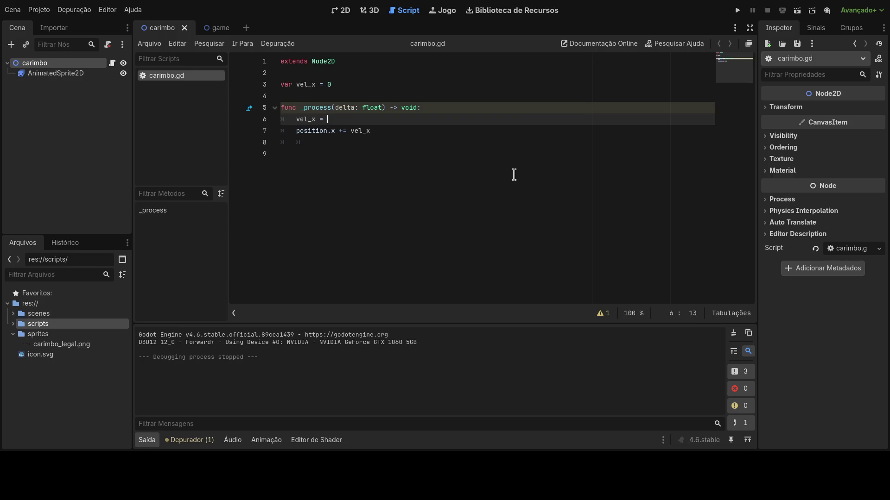
# Put the move_right press check after vel_x = without the if keyword or trailing colon
pyautogui.hotkey('ctrl', 'z')
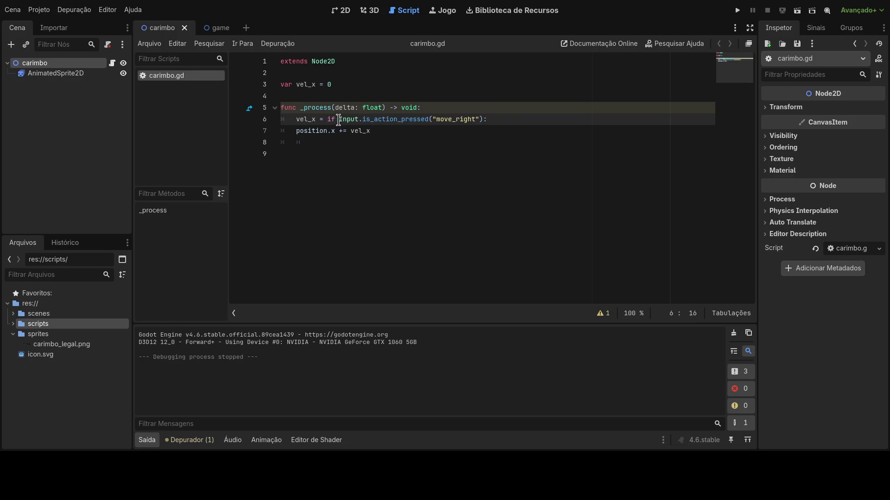
pyautogui.doubleClick(336, 120)
pyautogui.press('BackSpace')
pyautogui.press('BackSpace')
pyautogui.click(515, 124)
pyautogui.press('BackSpace')
# Append a copy of the press check after the minus and change it to move_left
pyautogui.moveTo(471, 120)
pyautogui.mouseDown()
pyautogui.moveTo(331, 132)
pyautogui.moveTo(329, 123)
pyautogui.mouseUp()
pyautogui.hotkey('ctrl', 'c')
pyautogui.click(492, 119)
pyautogui.hotkey('ctrl', 'v')
pyautogui.moveTo(600, 120); pyautogui.dragTo(621, 120)
pyautogui.write('left')
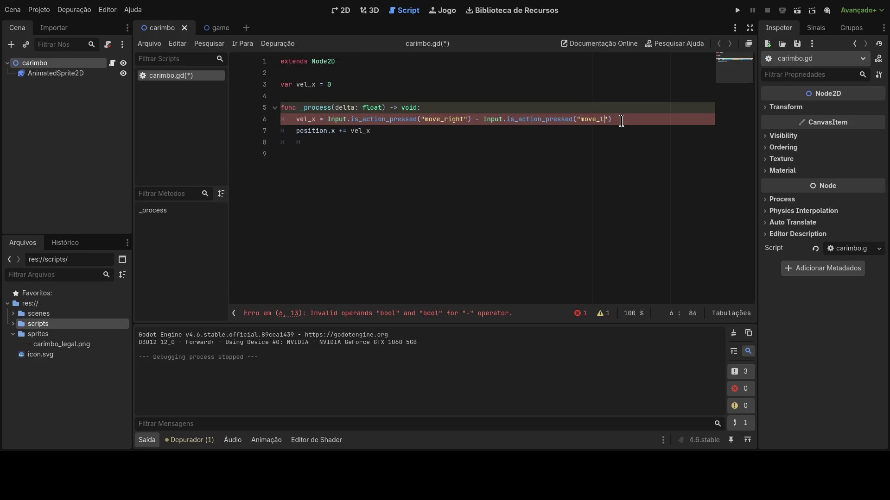
pyautogui.click(629, 121)
# Try removing the Input. prefix, undo it, and review the full vel_x expression
pyautogui.moveTo(327, 120); pyautogui.dragTo(346, 121)
pyautogui.press('BackSpace')
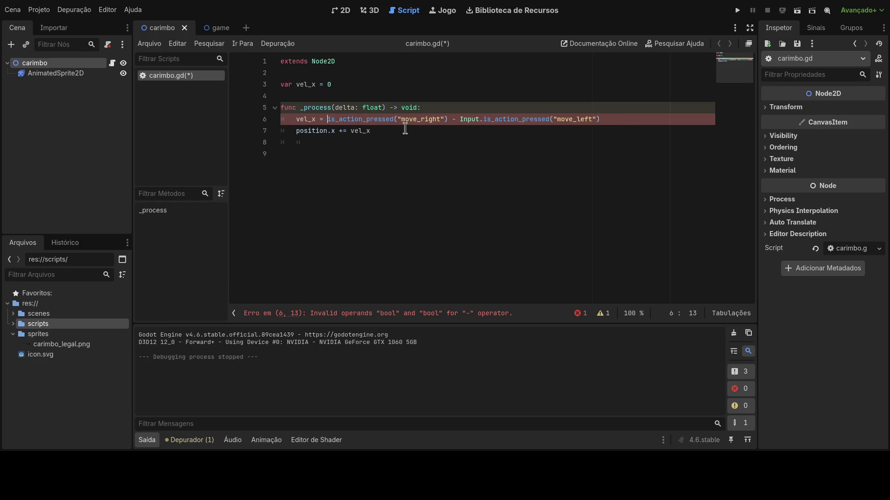
pyautogui.moveTo(459, 120); pyautogui.dragTo(485, 123)
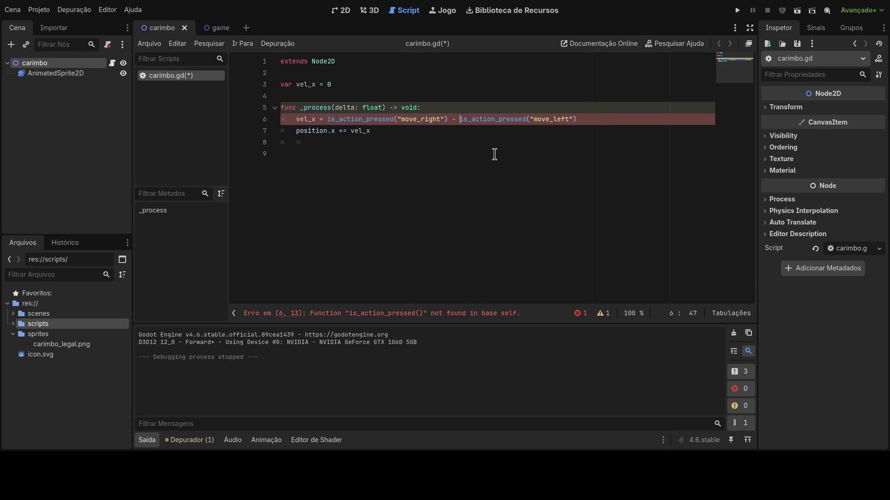
pyautogui.click(488, 144)
pyautogui.hotkey('ctrl', 'z')
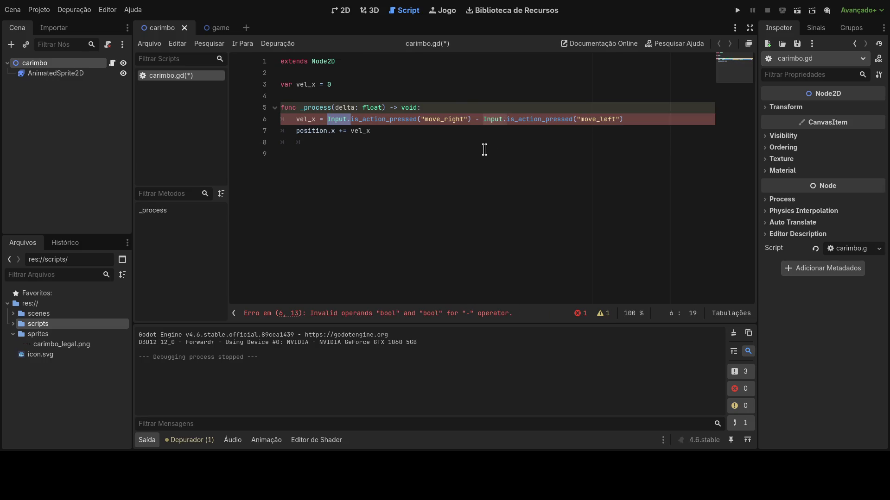
pyautogui.click(484, 148)
pyautogui.moveTo(642, 117); pyautogui.dragTo(283, 125)
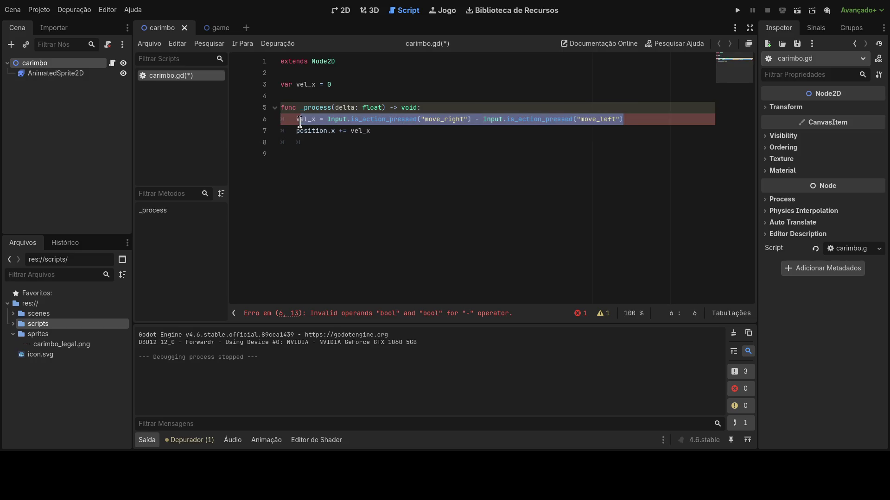
pyautogui.click(364, 151)
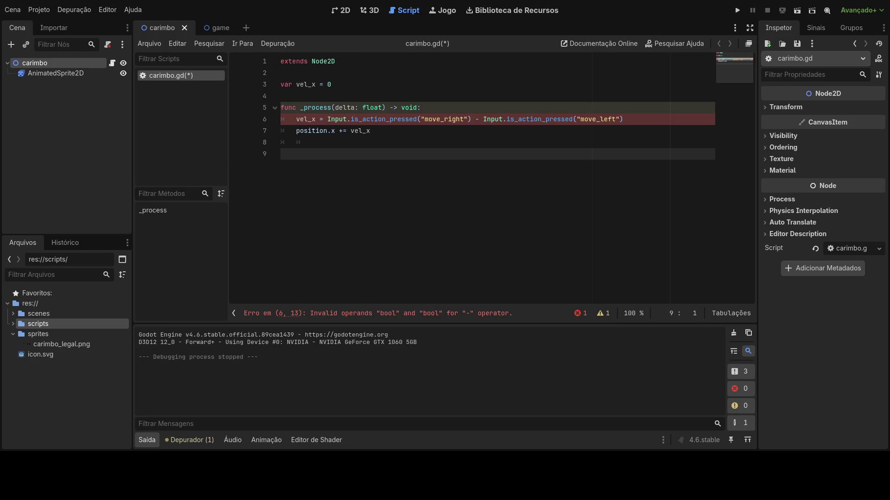
pyautogui.click(318, 119)
pyautogui.moveTo(316, 119); pyautogui.dragTo(296, 123)
pyautogui.write('direction')
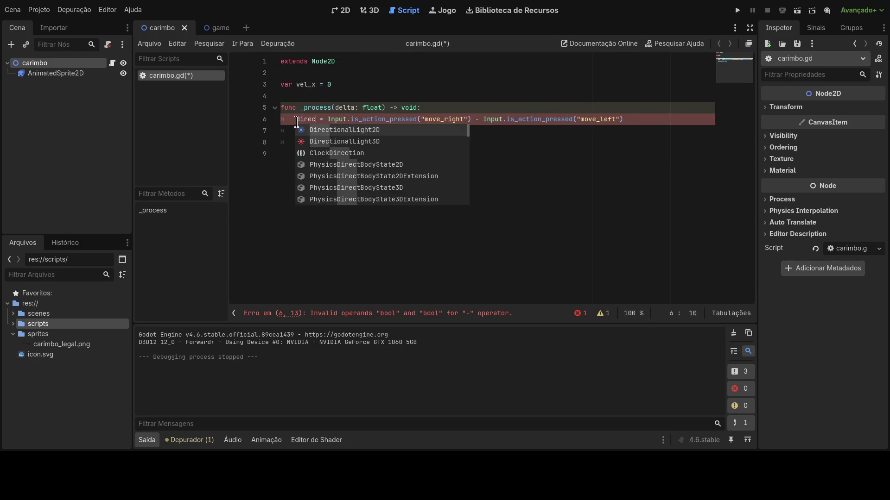
pyautogui.click(372, 111)
pyautogui.click(372, 133)
pyautogui.click(353, 132)
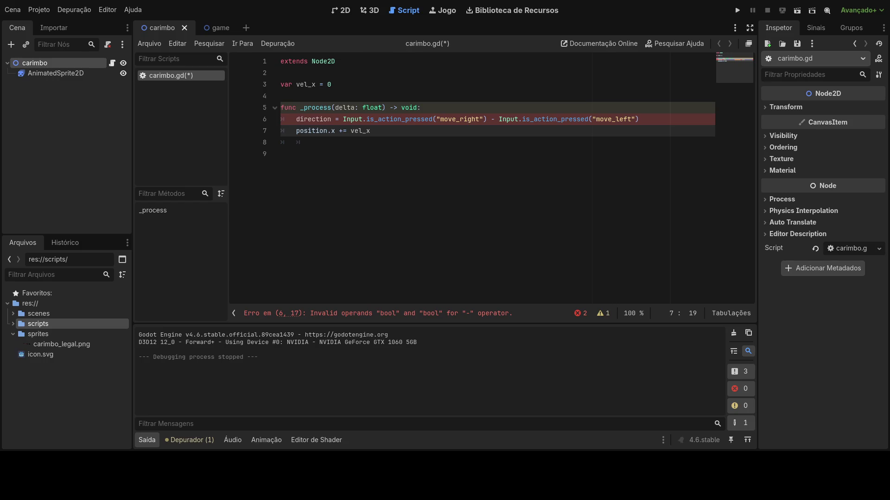
pyautogui.doubleClick(304, 119)
pyautogui.write('vel_x')
pyautogui.click(397, 141)
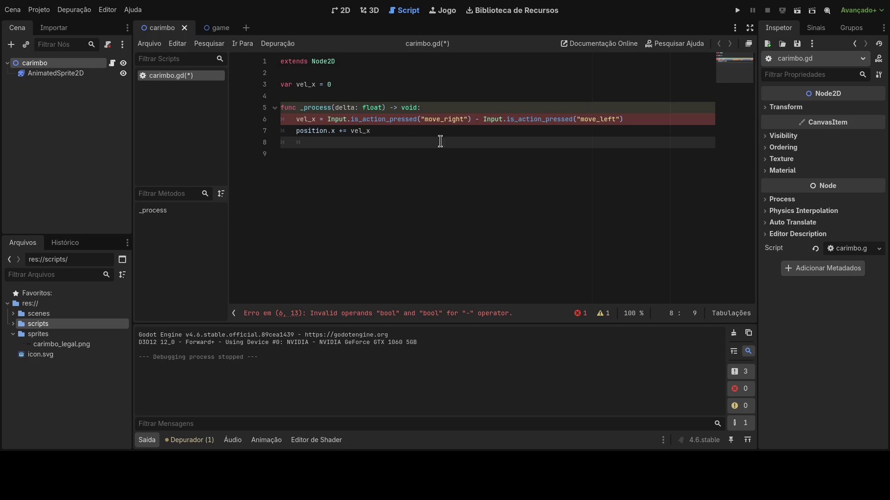
pyautogui.click(476, 121)
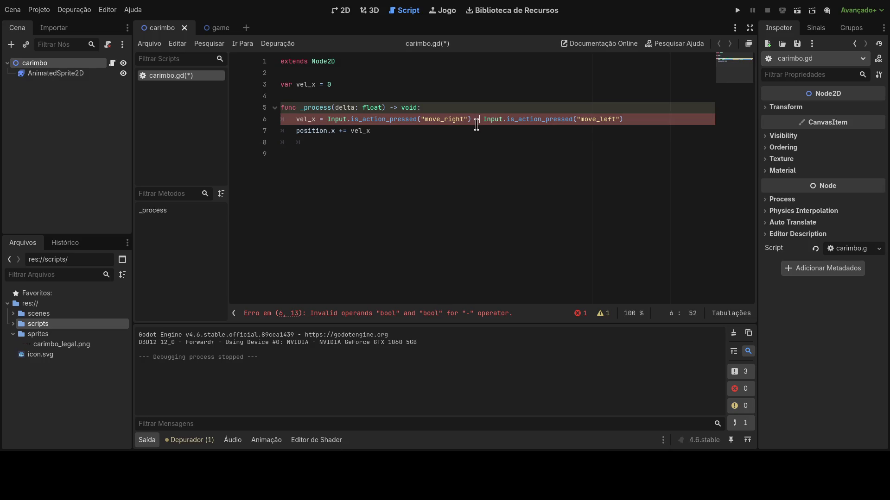
pyautogui.click(473, 122)
pyautogui.click(328, 119)
pyautogui.write('int(')
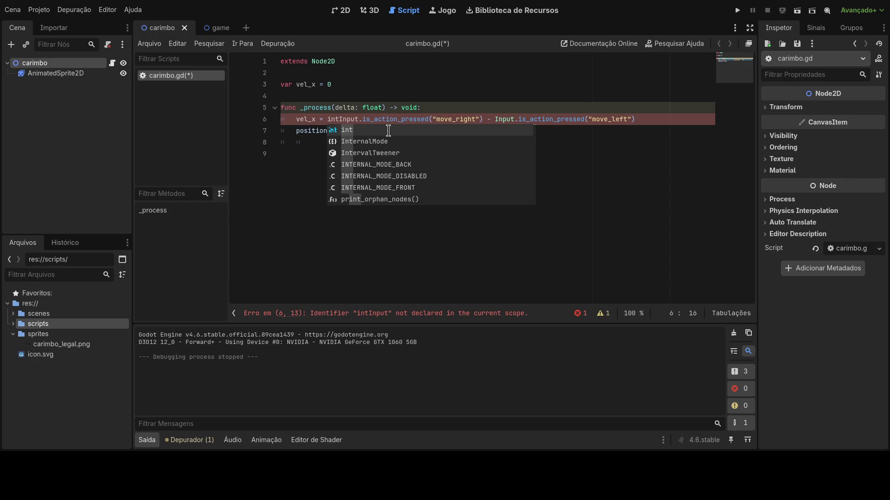
# Wrap both move_right and move_left press checks in int() and run the game
pyautogui.click(490, 120)
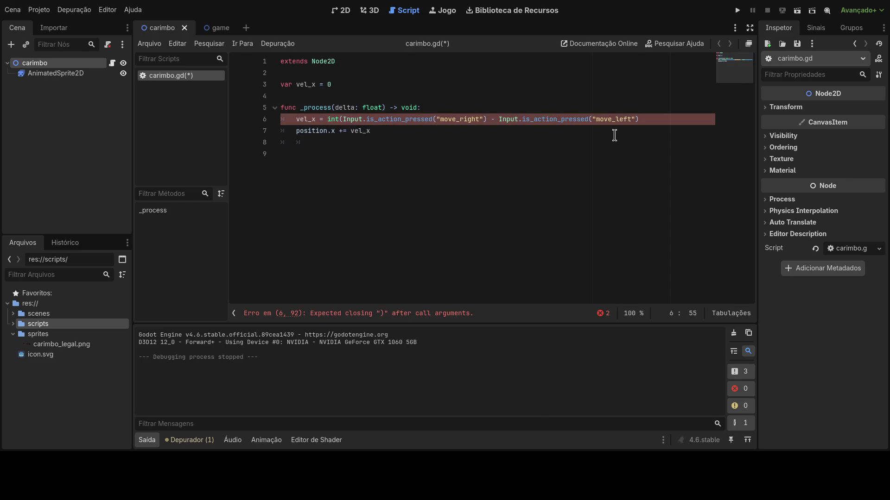
pyautogui.write(')')
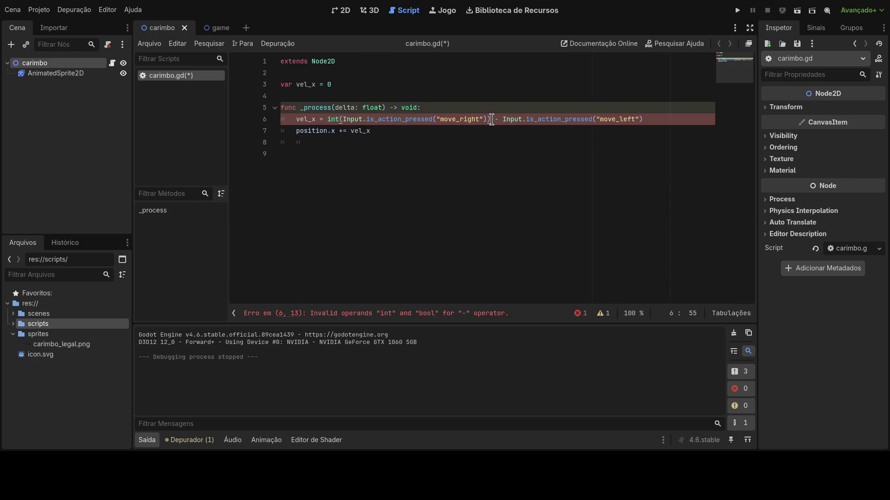
pyautogui.click(670, 121)
pyautogui.write(')')
pyautogui.click(503, 119)
pyautogui.write('int(')
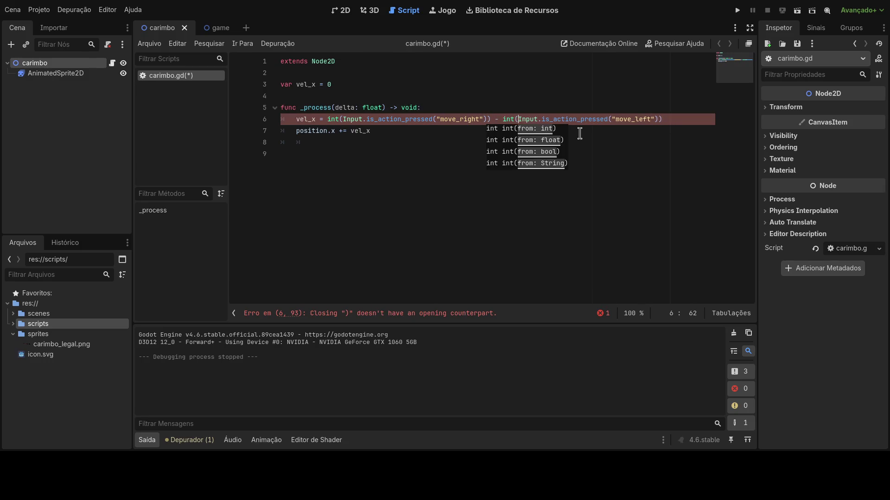
pyautogui.click(578, 121)
pyautogui.click(457, 110)
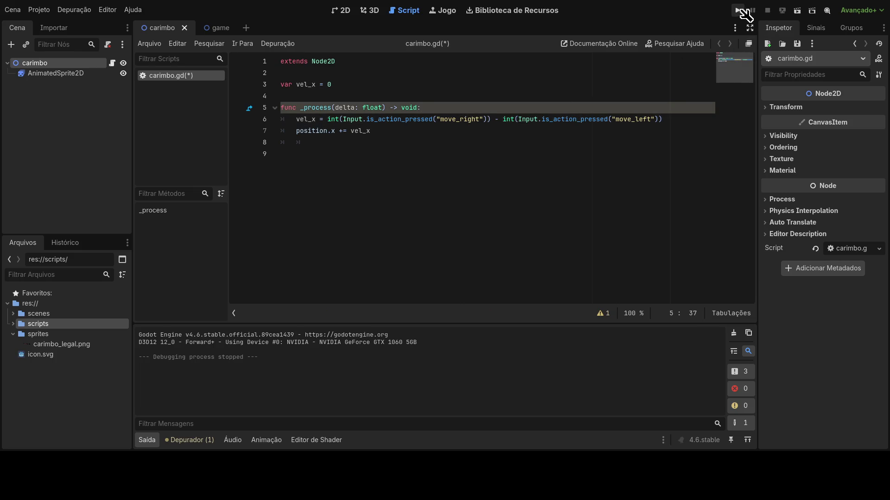
pyautogui.click(737, 11)
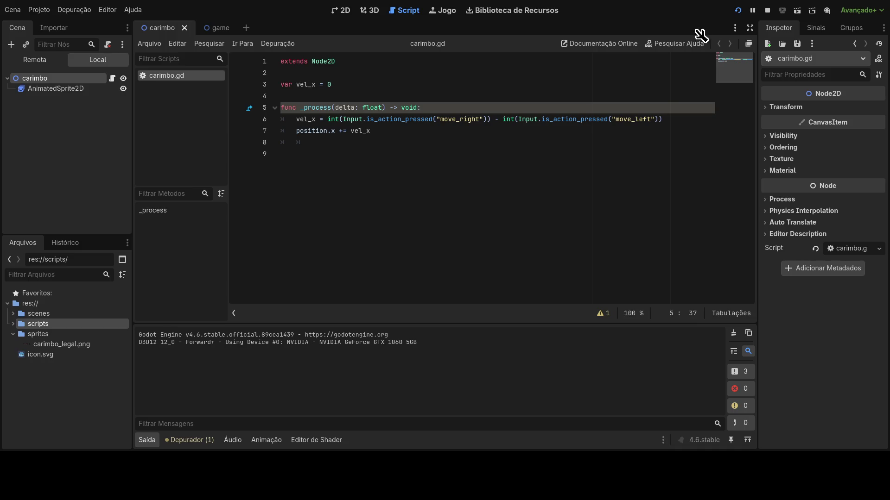
# Stop the game and paste the two movement lines below as lines 8–9
pyautogui.press('F8')
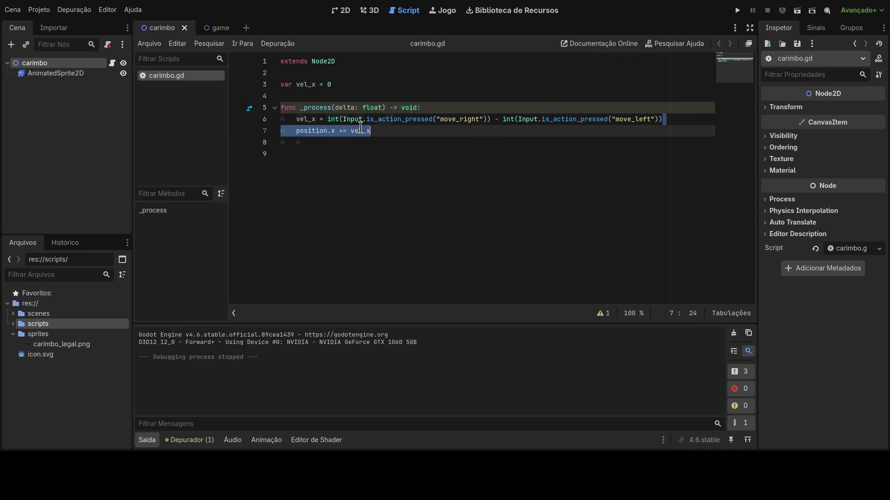
pyautogui.moveTo(421, 131); pyautogui.dragTo(250, 123)
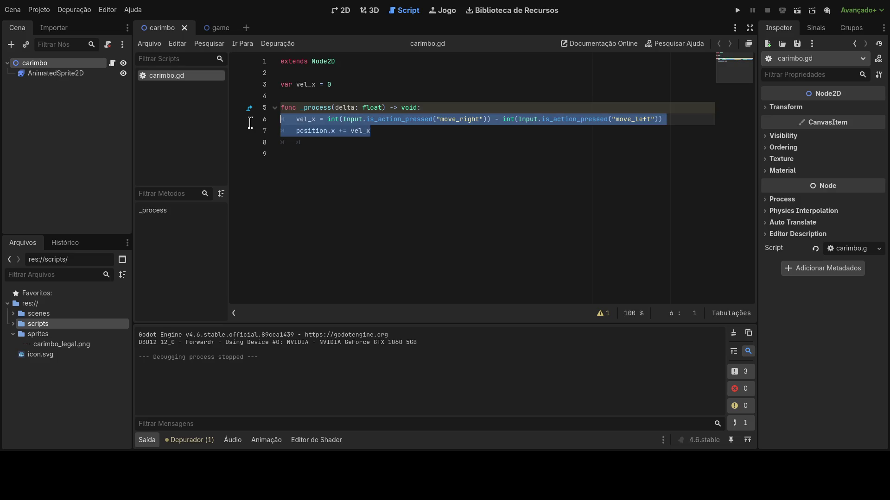
pyautogui.click(408, 139)
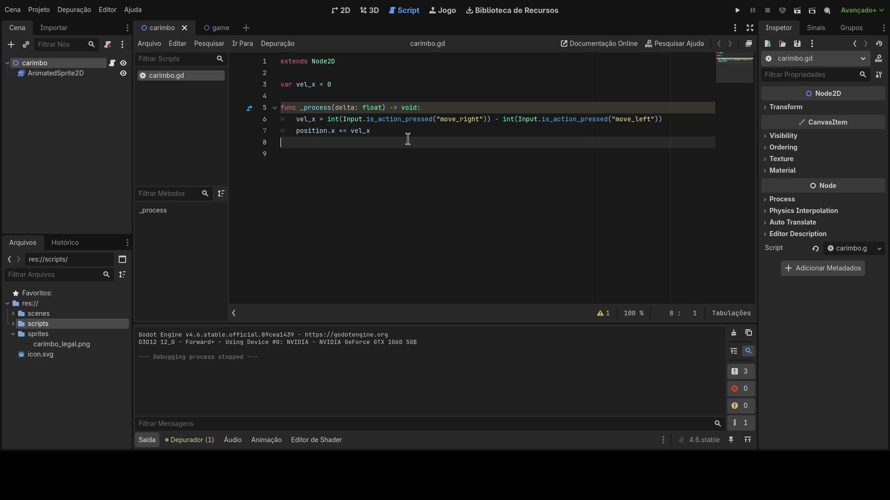
pyautogui.hotkey('ctrl', 'v')
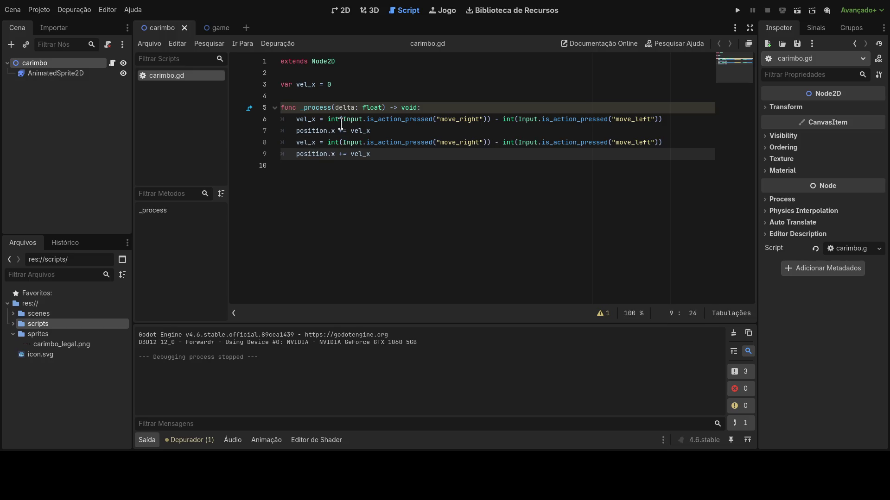
# Change the pasted lines to use move_up/move_down and vel_y instead of vel_x
pyautogui.moveTo(459, 143); pyautogui.dragTo(482, 143)
pyautogui.write('u')
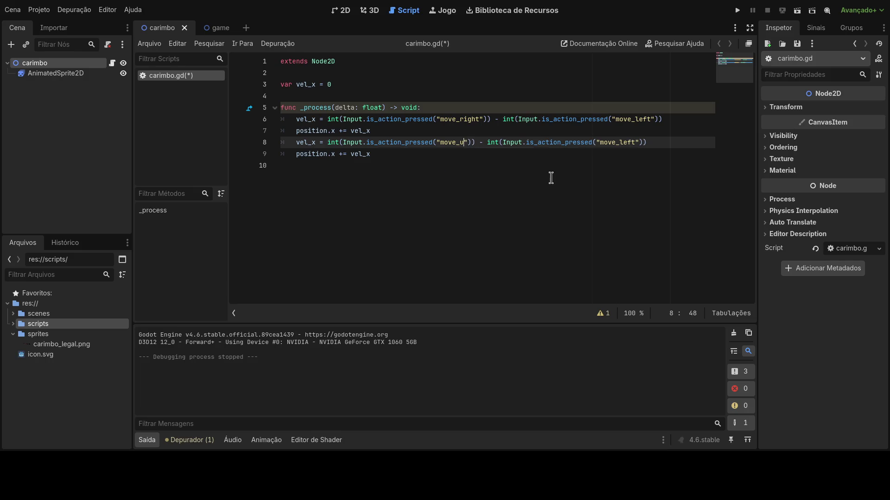
pyautogui.write('p')
pyautogui.moveTo(623, 144); pyautogui.dragTo(639, 144)
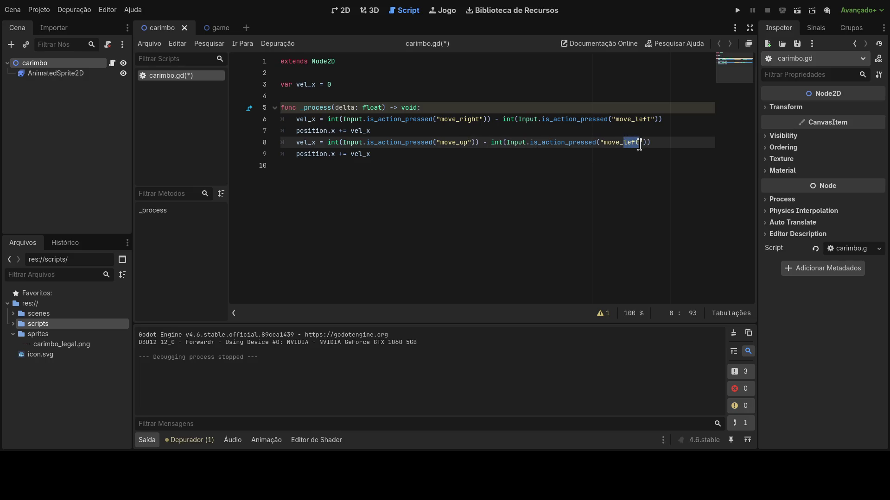
pyautogui.write('down')
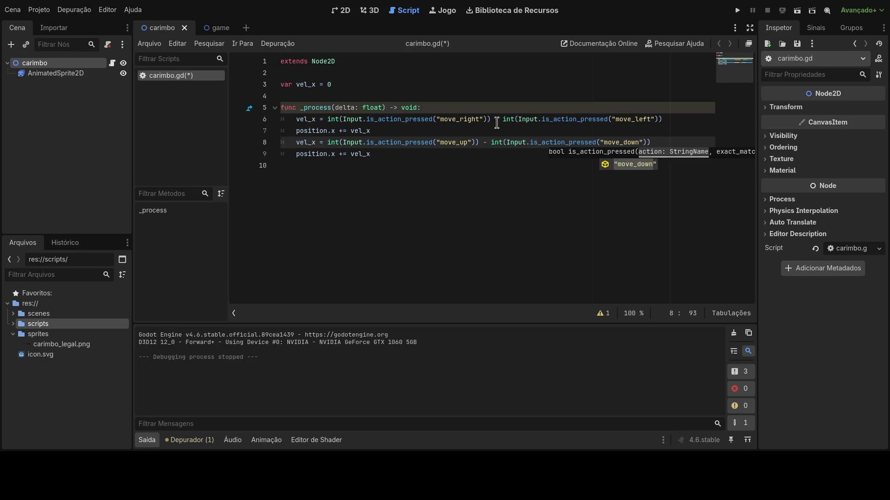
pyautogui.press('Escape')
pyautogui.moveTo(316, 142); pyautogui.dragTo(313, 142)
pyautogui.write('y')
pyautogui.click(376, 158)
pyautogui.hotkey('shift', 'Left')
pyautogui.write('y')
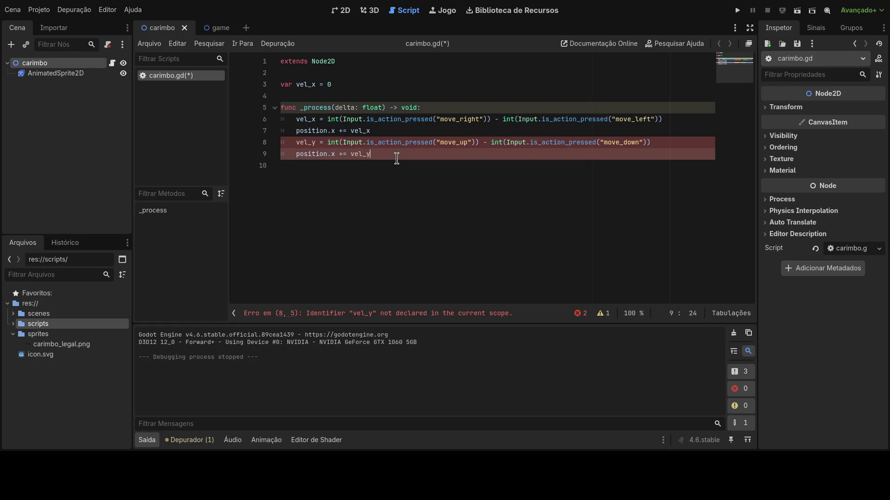
# Rename the assigned variables to dir.x on line 6 and dir.y on line 8
pyautogui.doubleClick(318, 119)
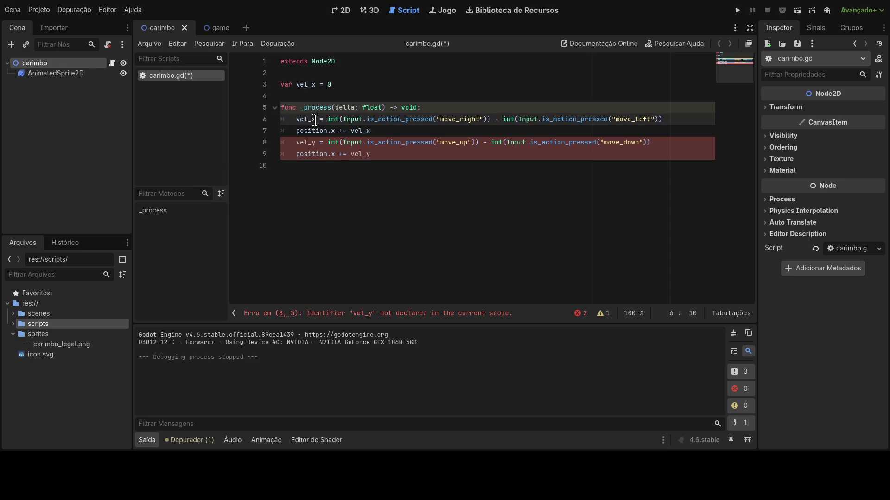
pyautogui.write('dir')
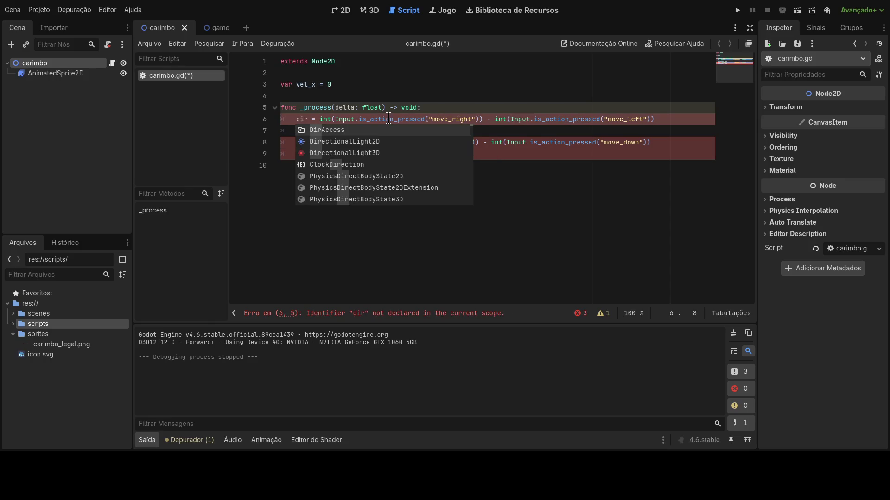
pyautogui.click(388, 119)
pyautogui.moveTo(316, 142); pyautogui.dragTo(297, 143)
pyautogui.write('dire')
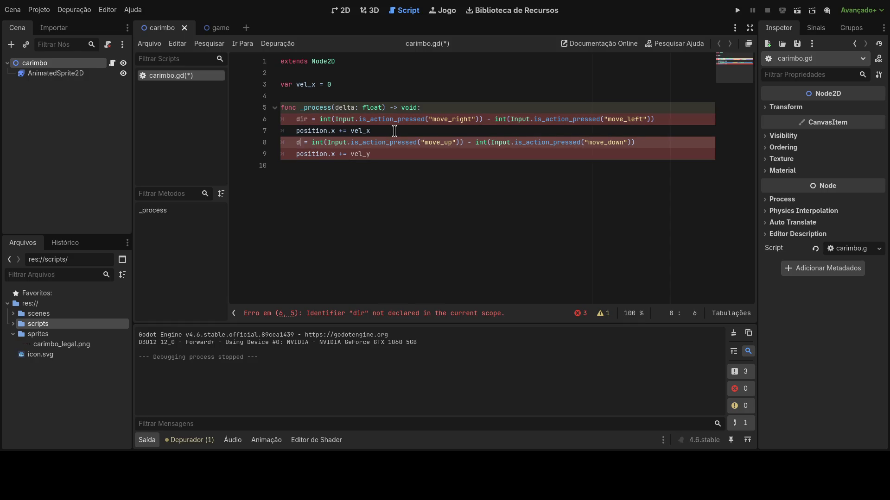
pyautogui.press('BackSpace')
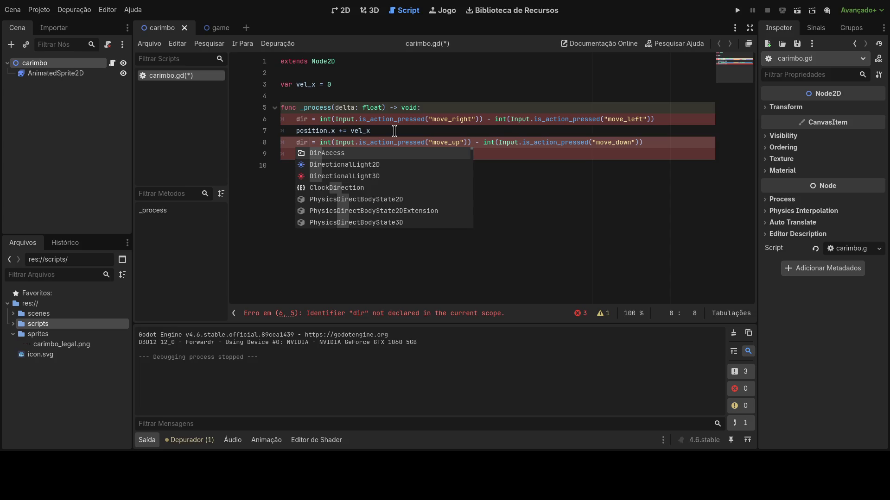
pyautogui.click(308, 119)
pyautogui.write('.x')
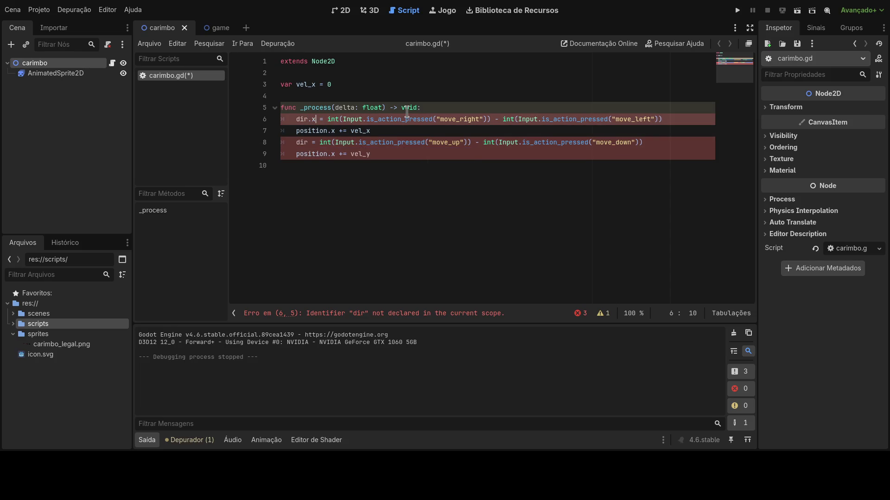
pyautogui.click(307, 144)
pyautogui.write('.y')
# Start a declaration near the top, typed as var dir.x = 0
pyautogui.doubleClick(317, 119)
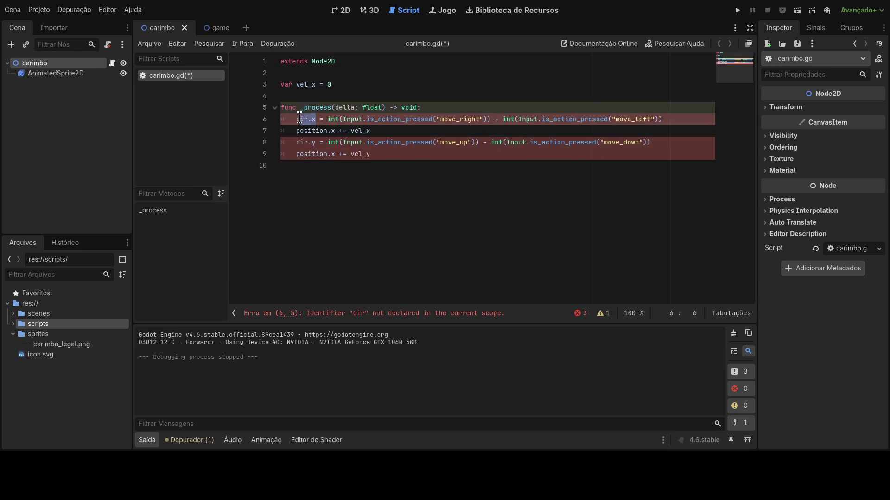
pyautogui.click(303, 74)
pyautogui.press('Return')
pyautogui.write('va')
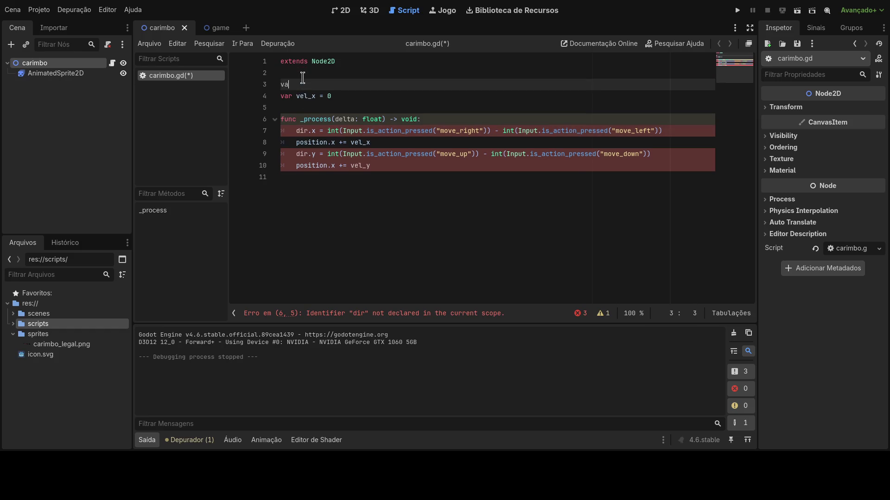
pyautogui.write('r dir.x = 0')
# Turn the top declaration into var dir = Vector2(0,0)
pyautogui.click(313, 84)
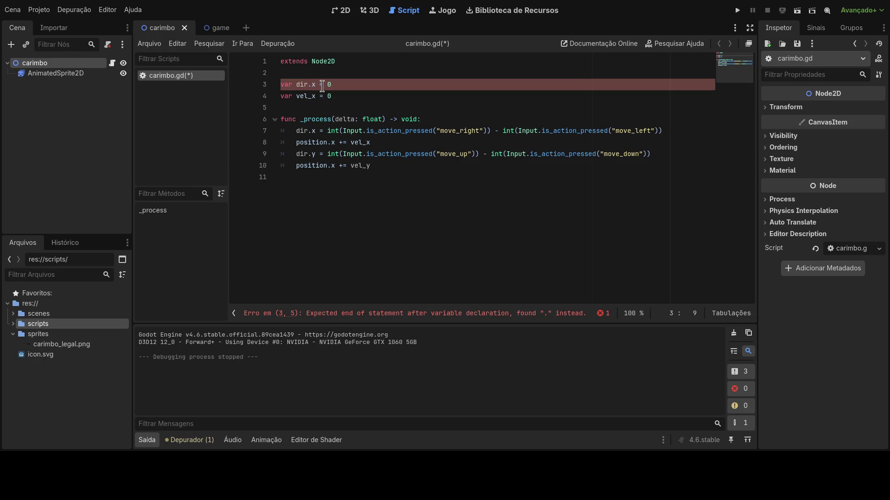
pyautogui.moveTo(316, 84); pyautogui.dragTo(311, 84)
pyautogui.press('BackSpace')
pyautogui.press('BackSpace')
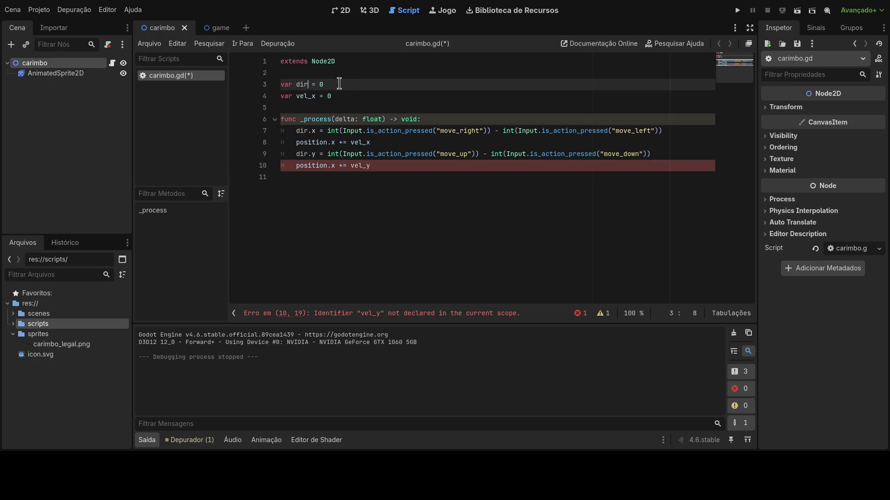
pyautogui.click(339, 84)
pyautogui.press('BackSpace')
pyautogui.write('ve')
pyautogui.press('Return')
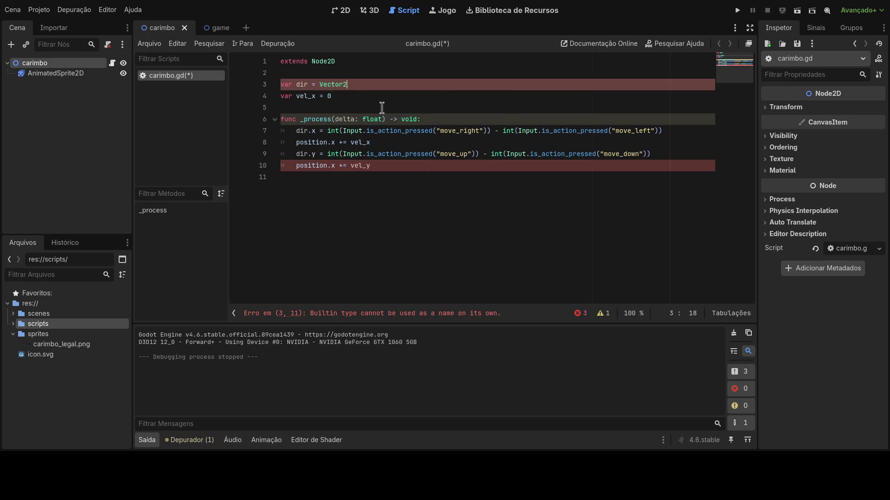
pyautogui.write('(')
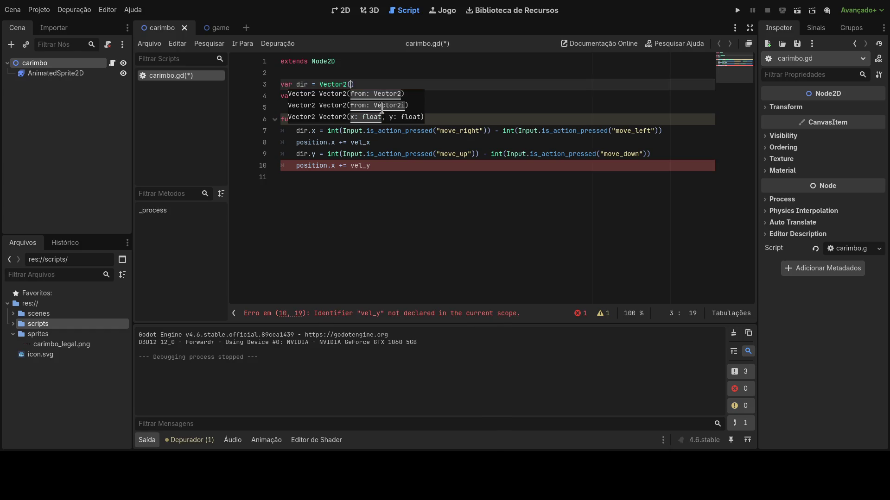
pyautogui.write('0,0')
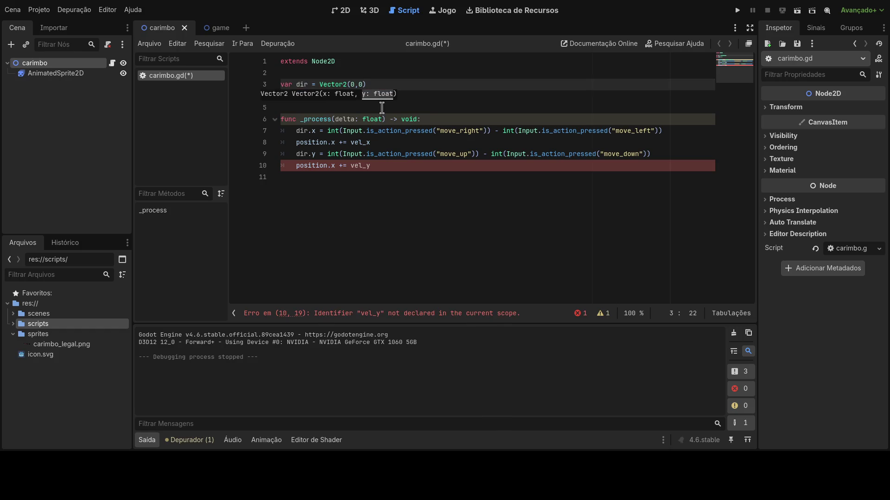
pyautogui.click(360, 98)
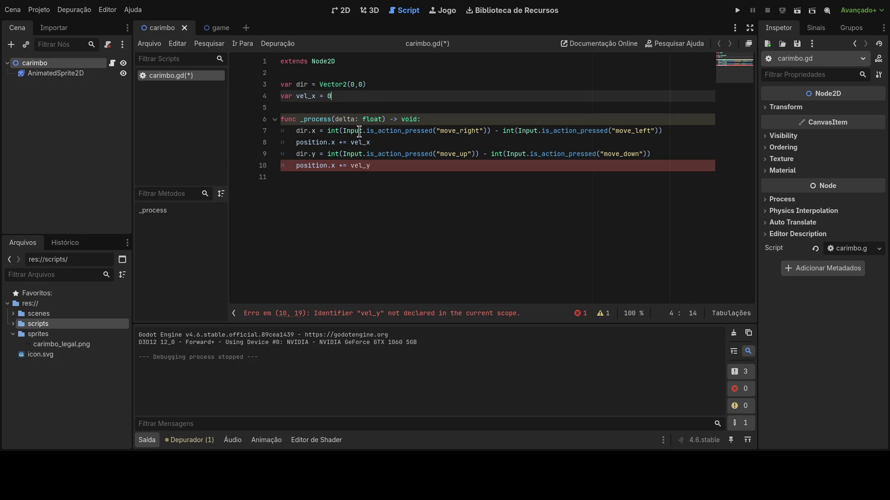
pyautogui.click(339, 107)
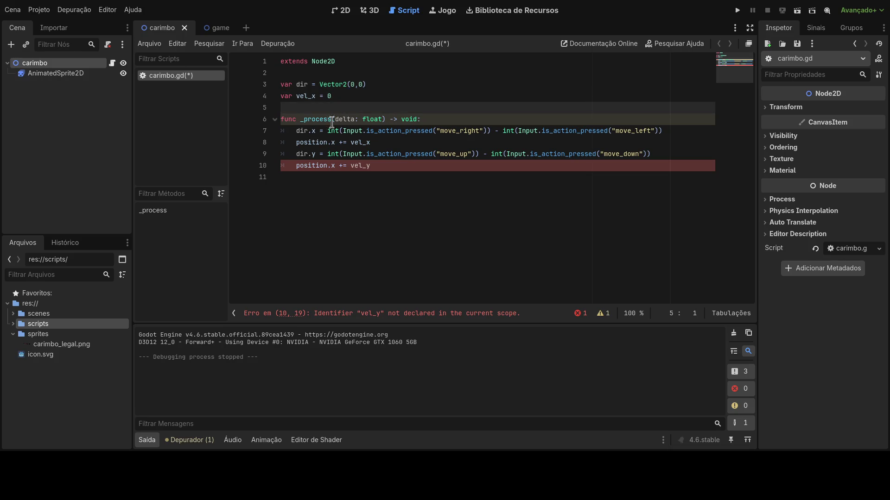
# Change position.x to position.y on line 10 so the vertical line moves y
pyautogui.click(319, 165)
pyautogui.click(318, 143)
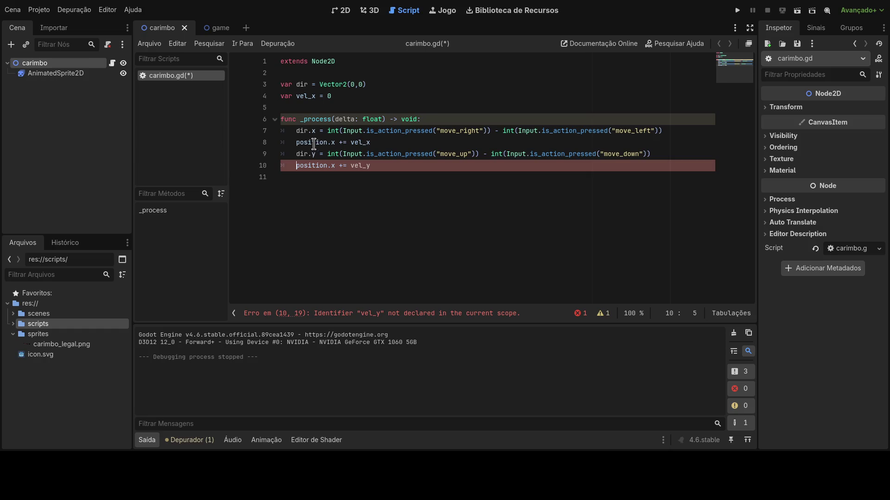
pyautogui.click(337, 166)
pyautogui.press('BackSpace')
pyautogui.write('y')
pyautogui.click(366, 142)
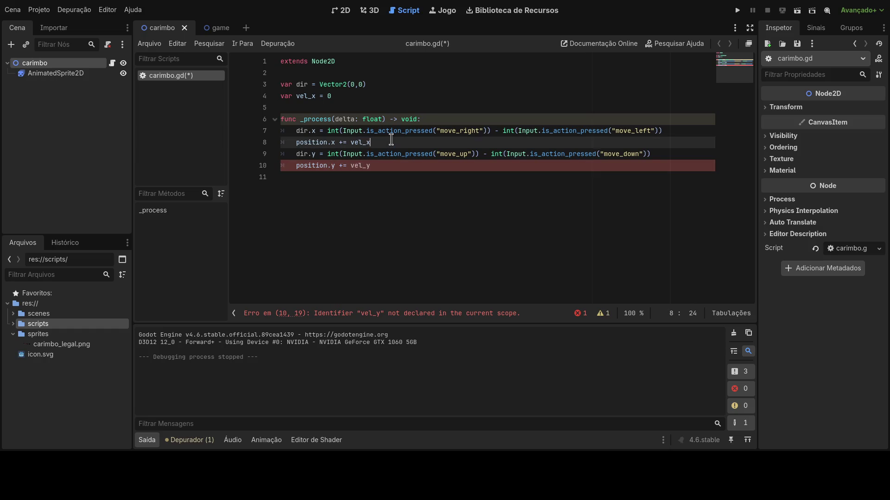
pyautogui.doubleClick(300, 130)
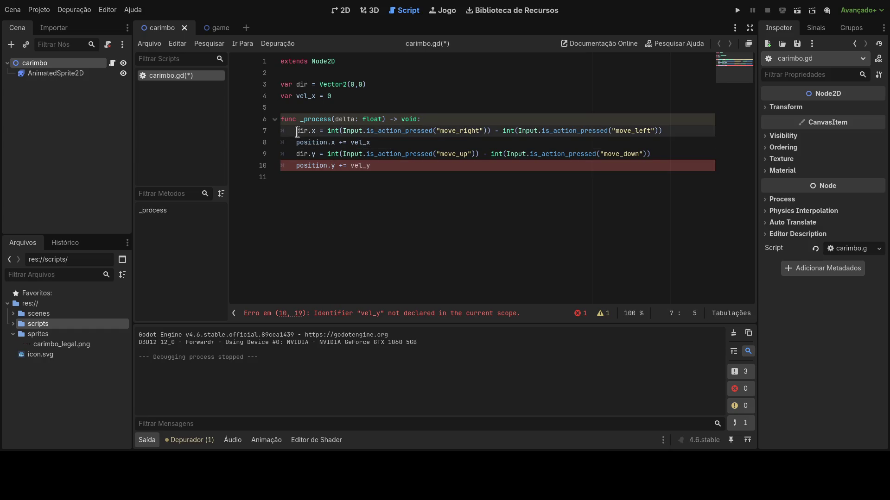
pyautogui.click(385, 143)
# Begin a new var speed = declaration near the top of the script
pyautogui.click(375, 73)
pyautogui.press('Return')
pyautogui.write('var s')
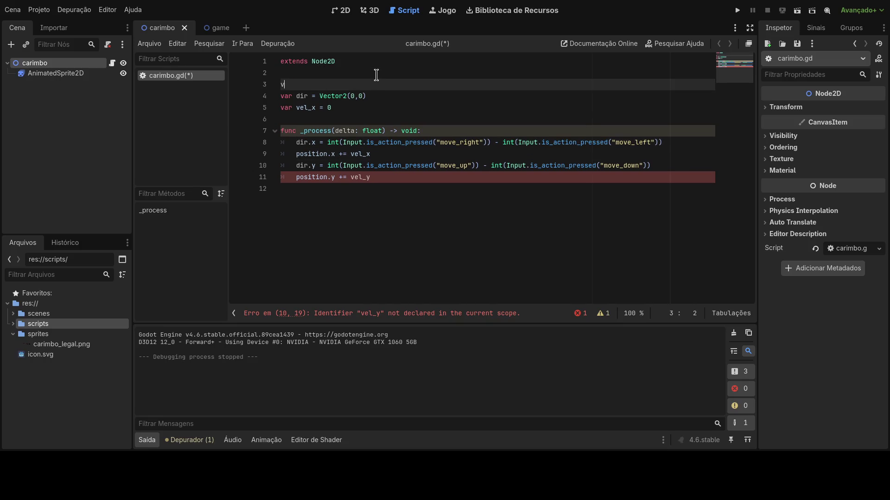
pyautogui.write('peed =')
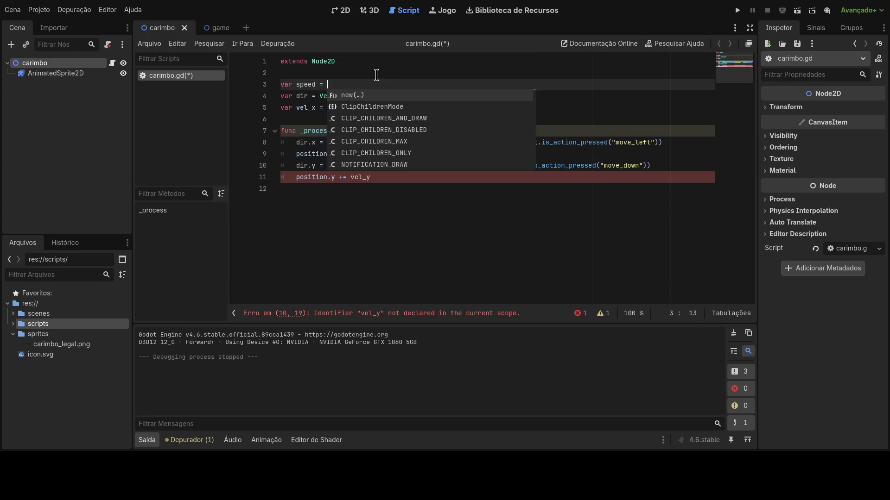
# Make line 3 read var move_spd = 5.0, then select the vel_x declaration
pyautogui.press('BackSpace')
pyautogui.press('BackSpace')
pyautogui.press('BackSpace')
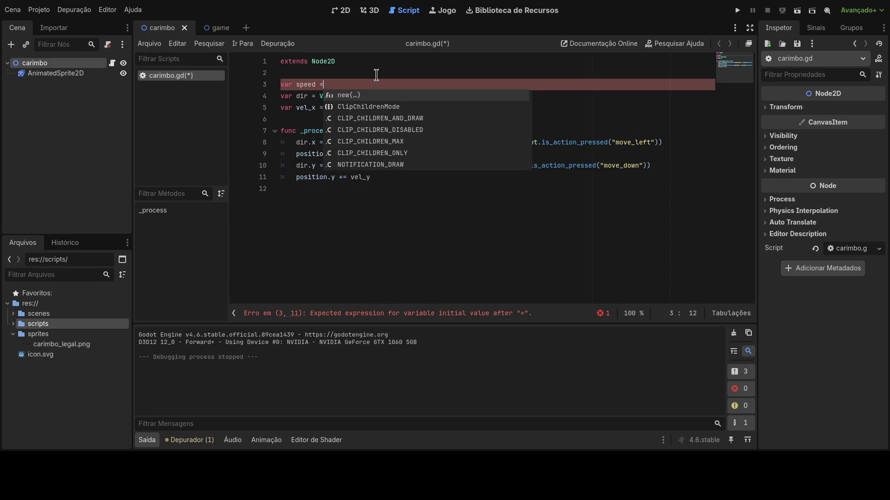
pyautogui.press('BackSpace')
pyautogui.write('d')
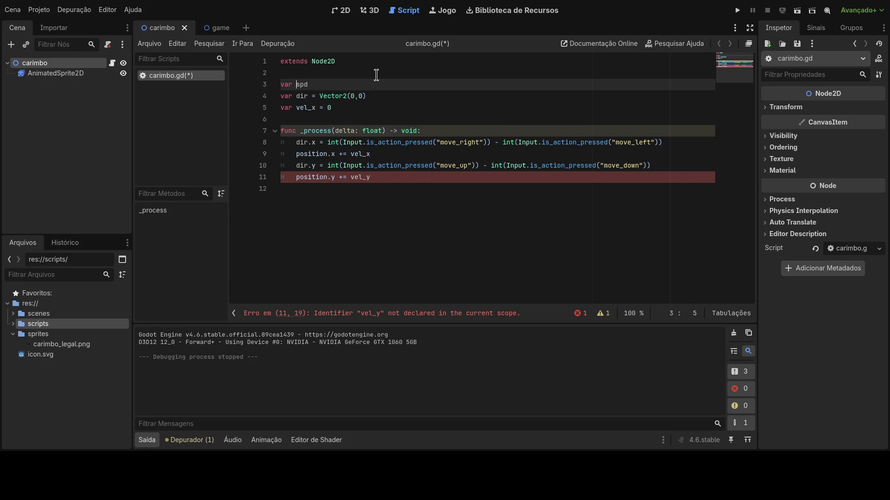
pyautogui.write('move_')
pyautogui.write('10')
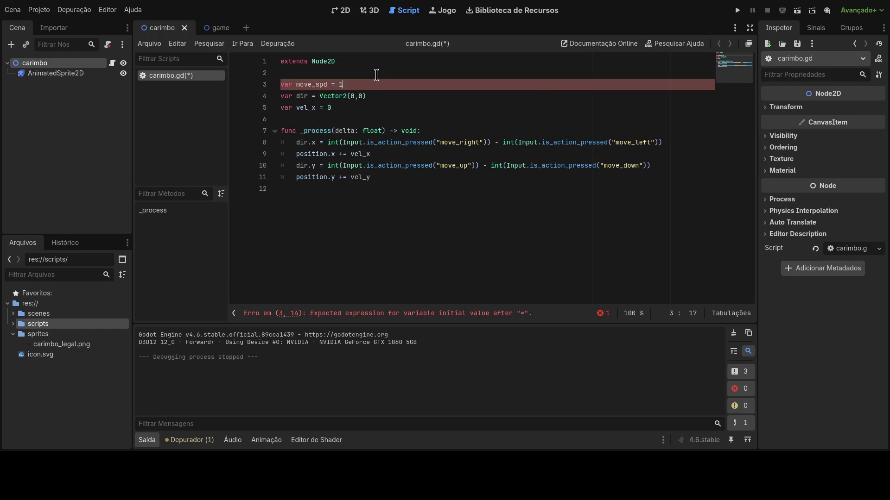
pyautogui.press('BackSpace')
pyautogui.press('BackSpace')
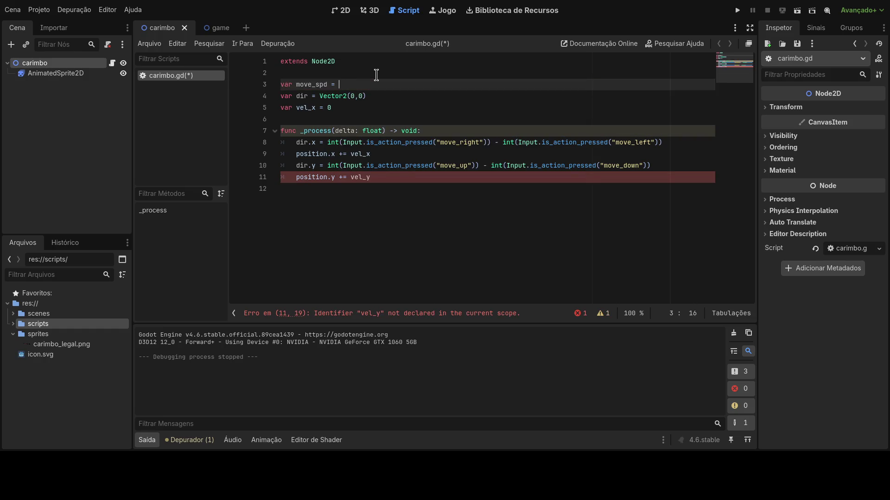
pyautogui.write('5.0')
pyautogui.click(376, 74)
pyautogui.doubleClick(311, 84)
pyautogui.click(350, 108)
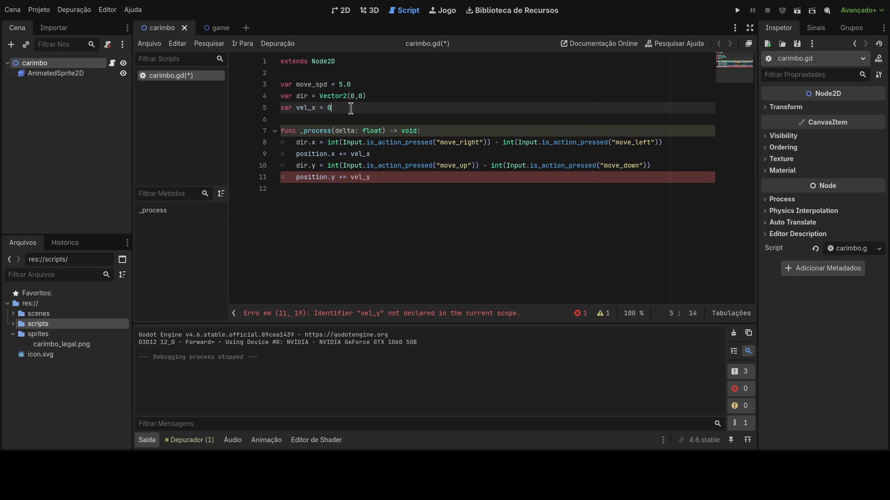
pyautogui.moveTo(350, 108); pyautogui.dragTo(232, 114)
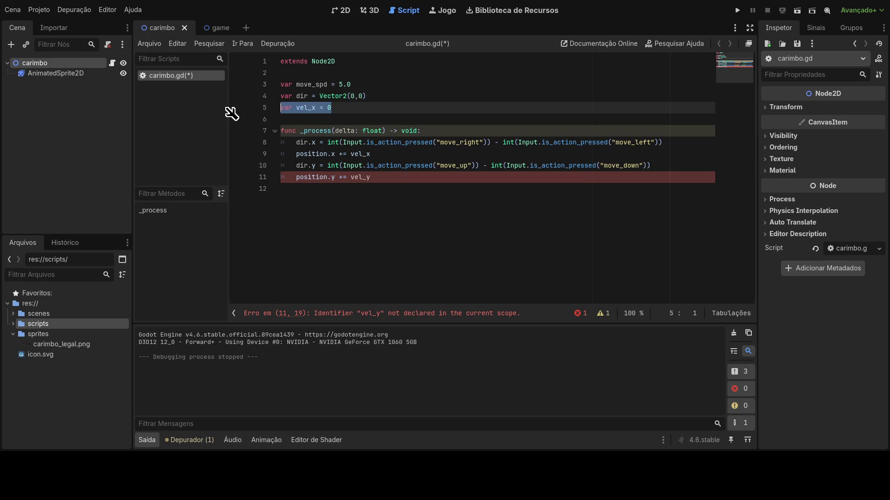
# Try multiplying vel_x by move_spd on the position.x line, then remove it
pyautogui.click(384, 154)
pyautogui.write('move_spd')
pyautogui.click(374, 154)
pyautogui.write('*')
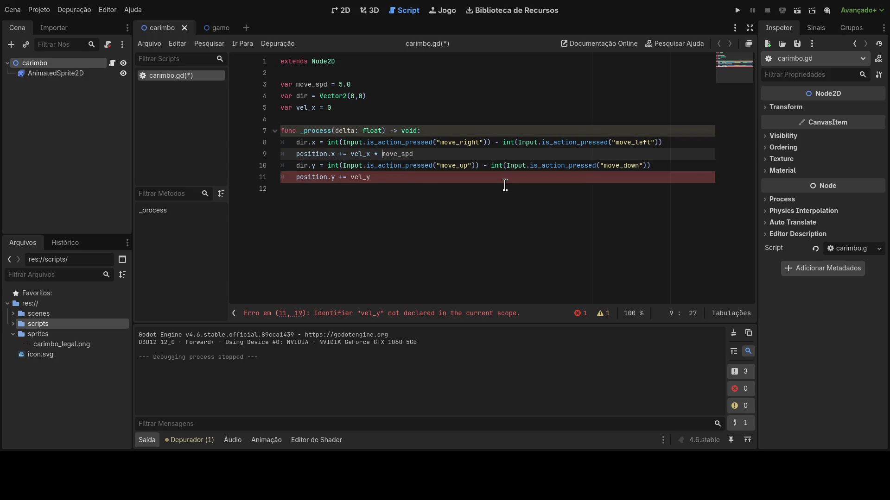
pyautogui.moveTo(373, 154); pyautogui.dragTo(413, 154)
pyautogui.press('BackSpace')
# Add the line vel_x += dir.x * move_spd above the position.x update
pyautogui.press('Return')
pyautogui.press('Up')
pyautogui.write('vel_x')
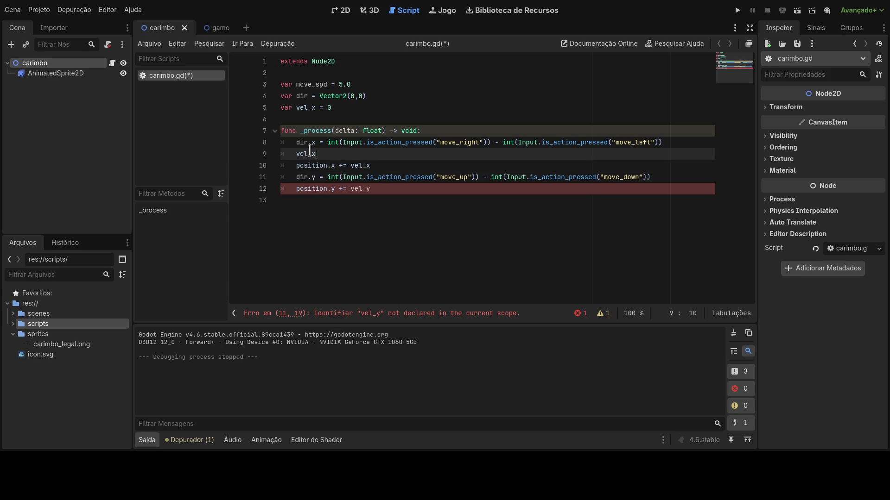
pyautogui.write(' += dir')
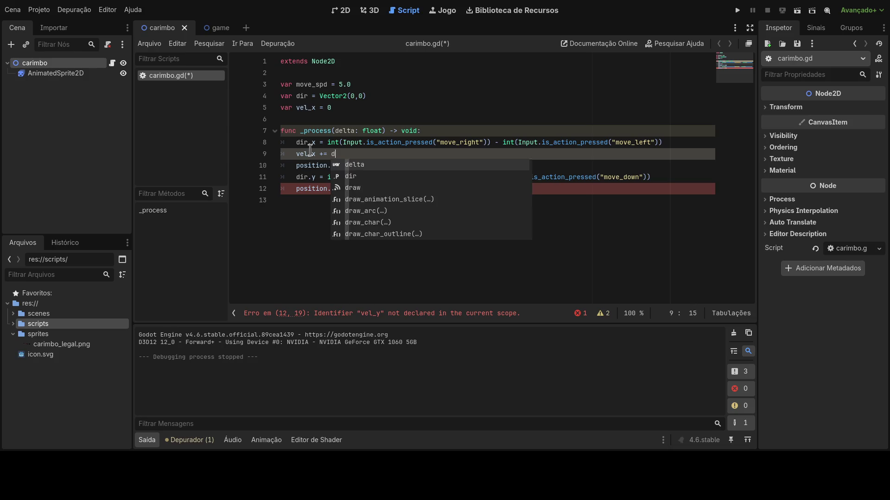
pyautogui.press('Left')
pyautogui.press('Left')
pyautogui.press('Left')
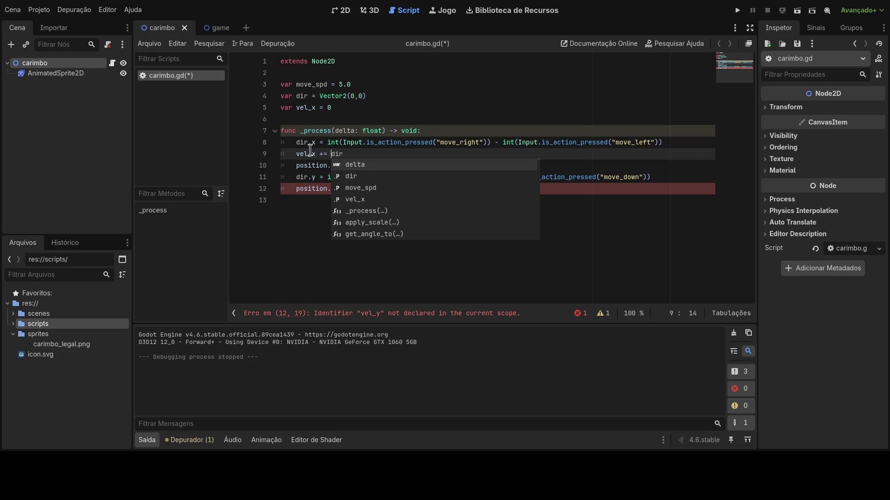
pyautogui.press('Escape')
pyautogui.press('Right')
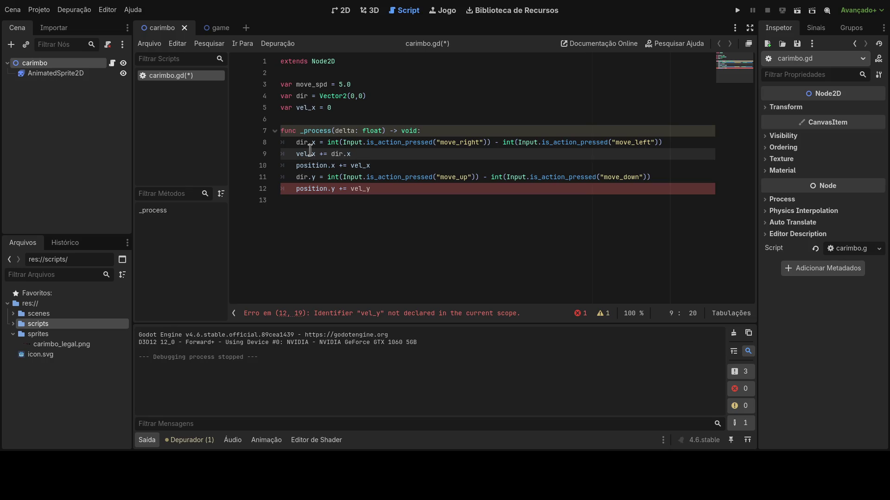
pyautogui.write('vel_x')
pyautogui.press('BackSpace')
pyautogui.press('BackSpace')
pyautogui.press('BackSpace')
pyautogui.write('_spd')
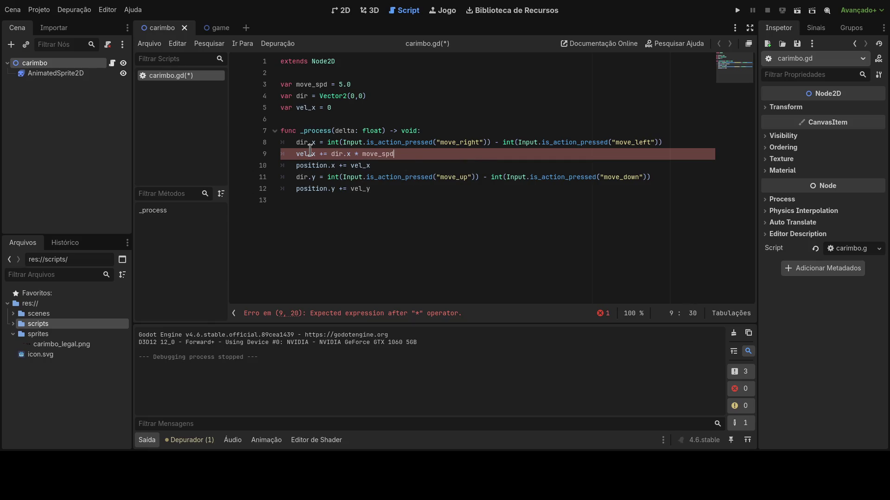
pyautogui.hotkey('shift', 'Home')
pyautogui.hotkey('ctrl', 'c')
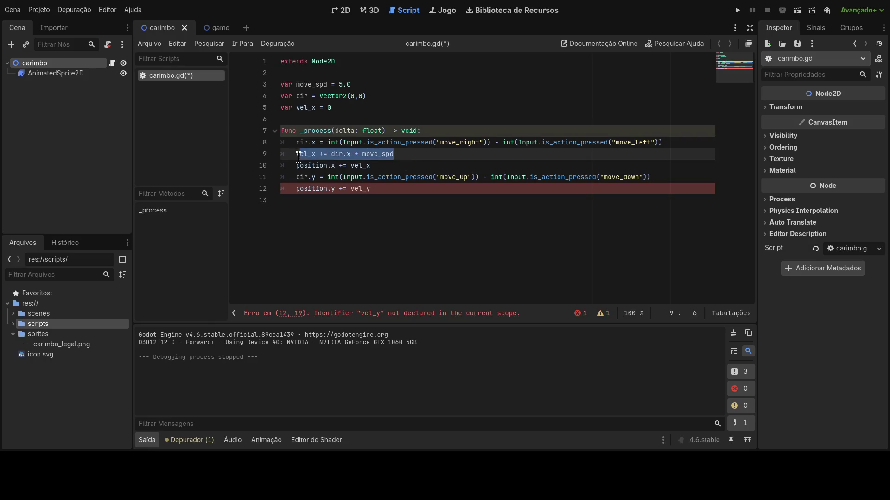
# Paste a copy after the dir.y line and change it to vel_y += dir.y * move_spd
pyautogui.click(656, 178)
pyautogui.press('Return')
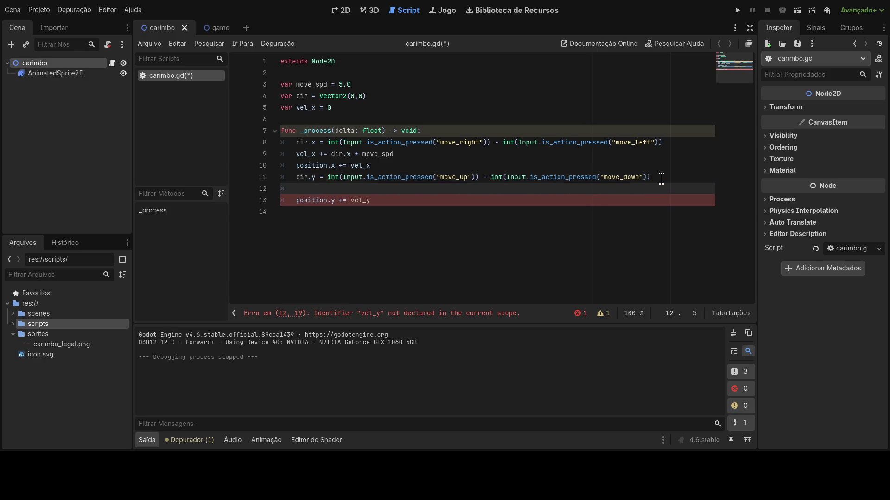
pyautogui.hotkey('ctrl', 'v')
pyautogui.click(313, 190)
pyautogui.press('Delete')
pyautogui.write('y')
pyautogui.click(351, 190)
pyautogui.press('BackSpace')
pyautogui.write('y')
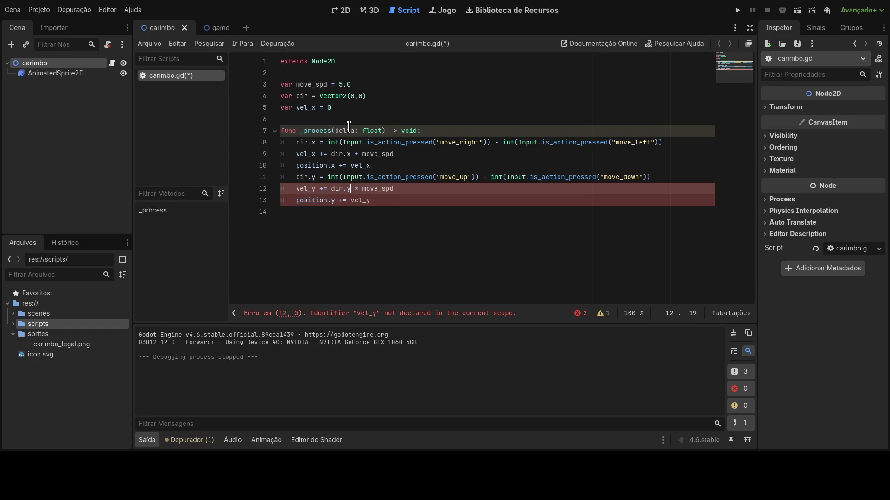
pyautogui.click(353, 115)
pyautogui.click(349, 107)
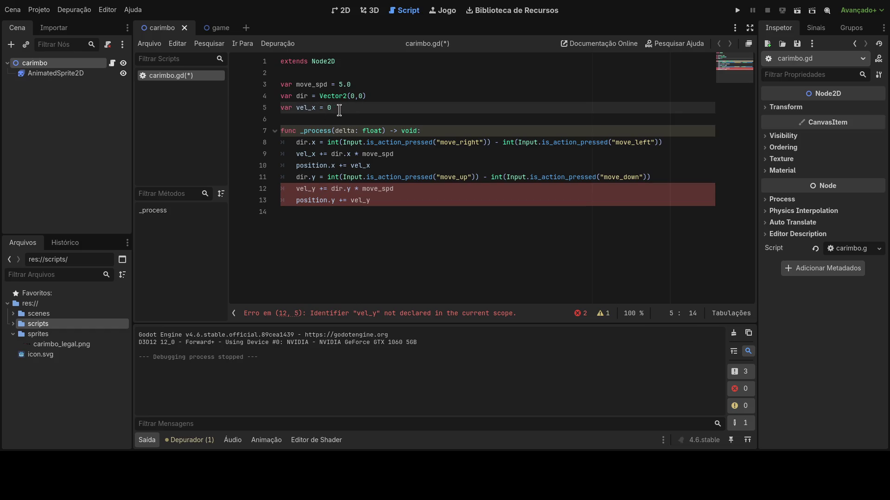
# Change the vel_x declaration on line 5 to var vel = Vector2(0,0)
pyautogui.moveTo(315, 107)
pyautogui.mouseDown()
pyautogui.moveTo(305, 108)
pyautogui.moveTo(399, 96)
pyautogui.mouseUp()
pyautogui.hotkey('ctrl', 'c')
pyautogui.moveTo(350, 109); pyautogui.dragTo(309, 112)
pyautogui.press('BackSpace')
pyautogui.hotkey('ctrl', 'v')
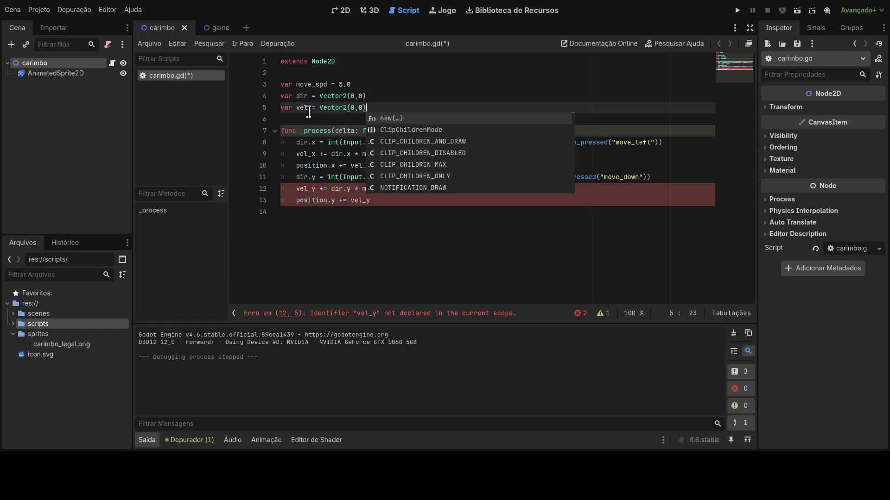
pyautogui.press('Escape')
# Replace vel_x and vel_y with vel.x and vel.y on lines 9, 10, 12 and 13
pyautogui.click(312, 154)
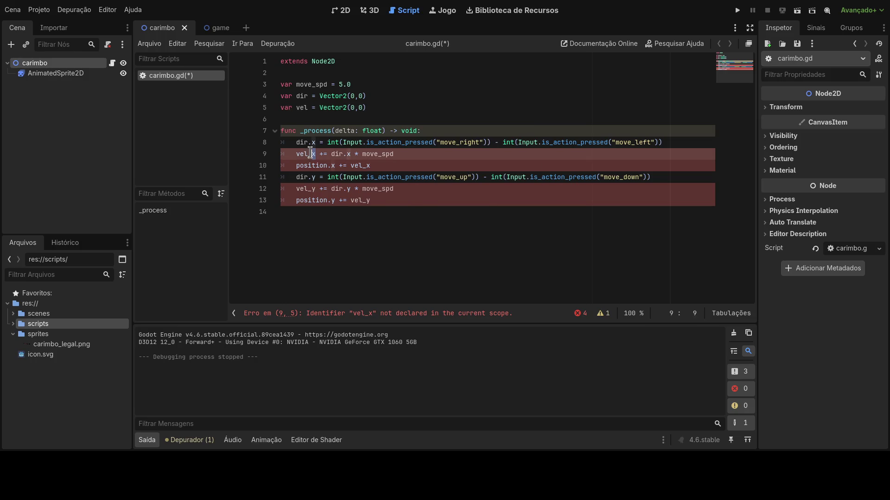
pyautogui.press('BackSpace')
pyautogui.write('.')
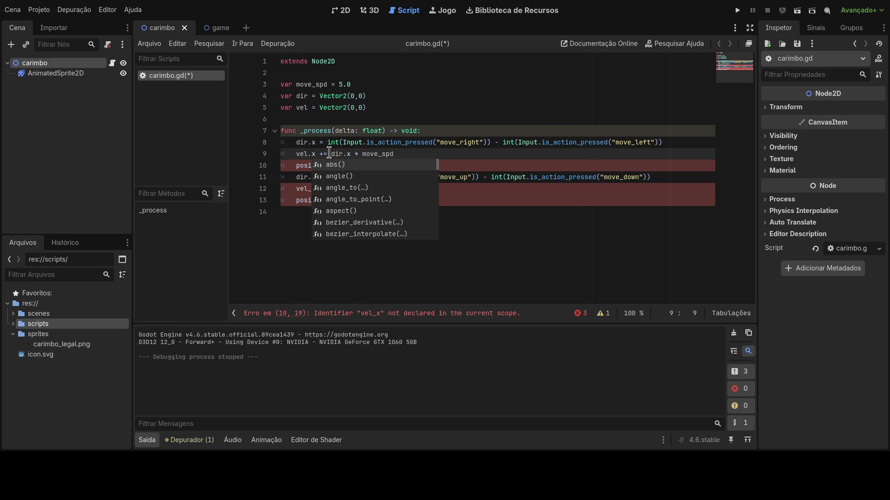
pyautogui.press('Escape')
pyautogui.click(313, 192)
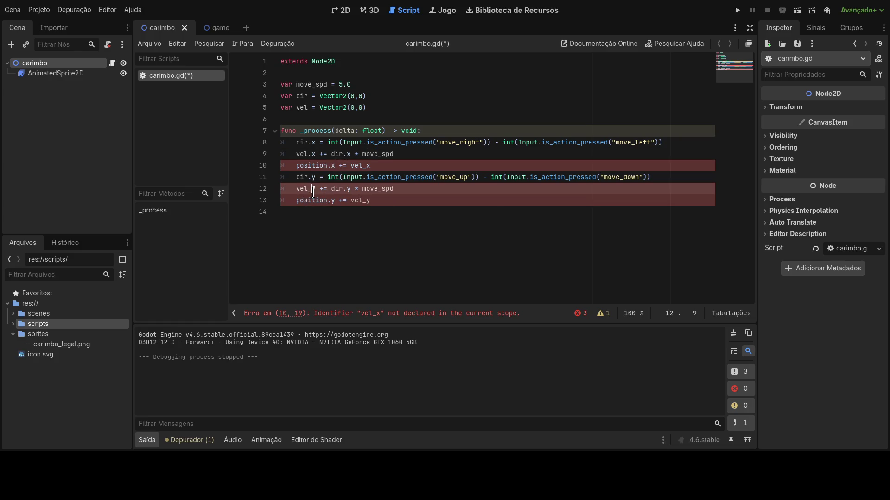
pyautogui.press('BackSpace')
pyautogui.write('.')
pyautogui.click(466, 177)
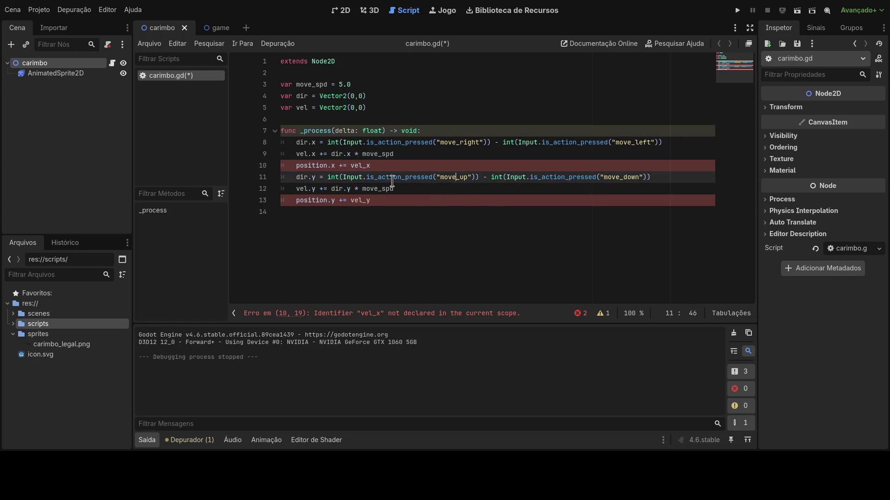
pyautogui.click(364, 200)
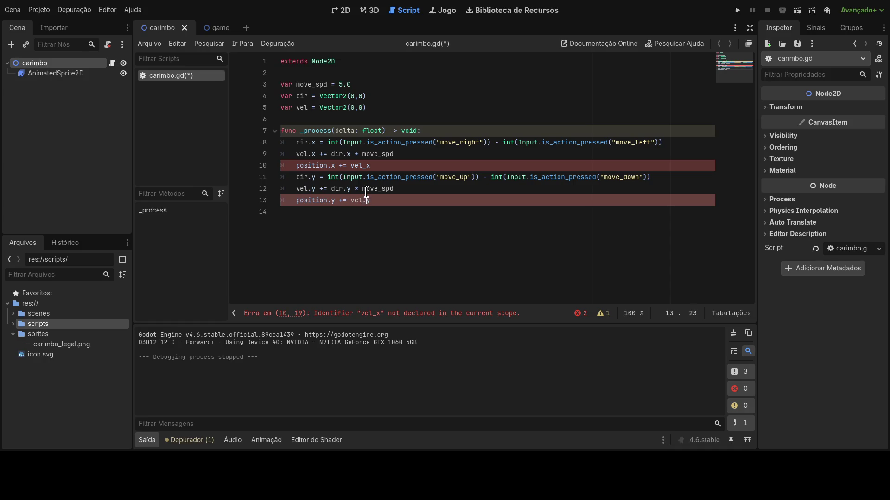
pyautogui.write('.')
pyautogui.click(366, 166)
pyautogui.write('.')
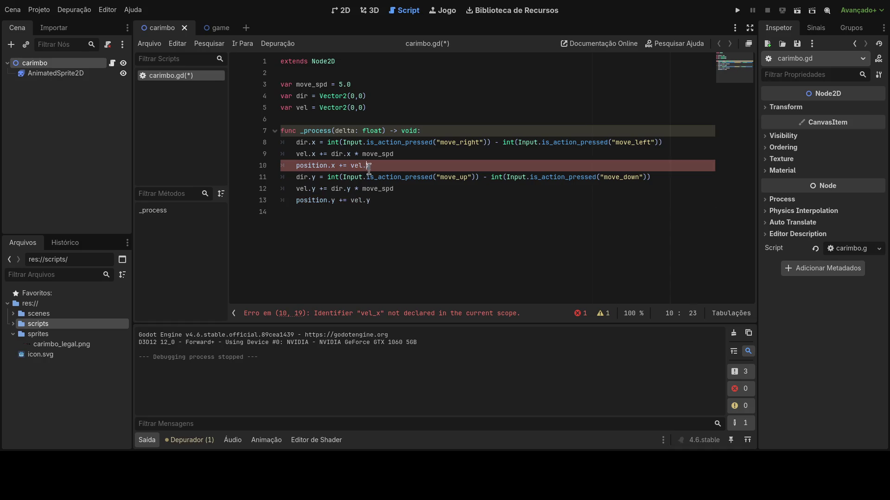
pyautogui.click(375, 200)
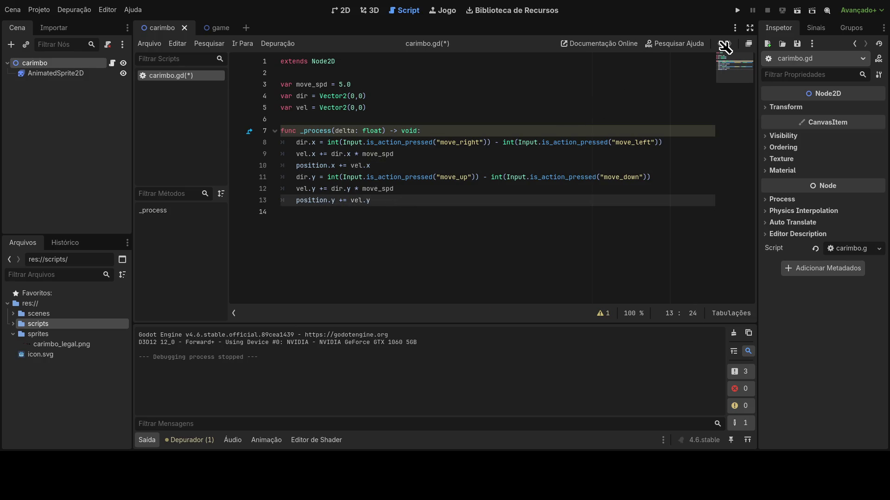
pyautogui.click(459, 132)
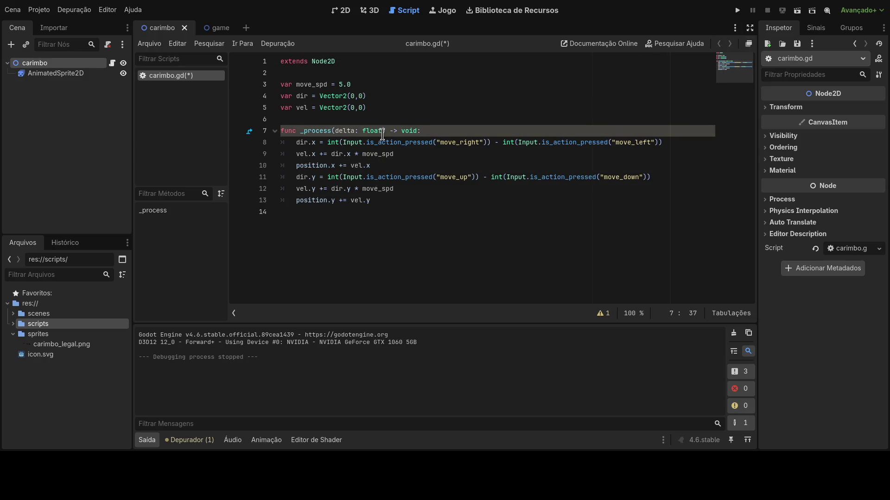
# Test-run and restart the game, then cut the move_up term from line 11
pyautogui.click(737, 10)
pyautogui.click(738, 13)
pyautogui.moveTo(480, 177); pyautogui.dragTo(327, 179)
pyautogui.hotkey('ctrl', 'c')
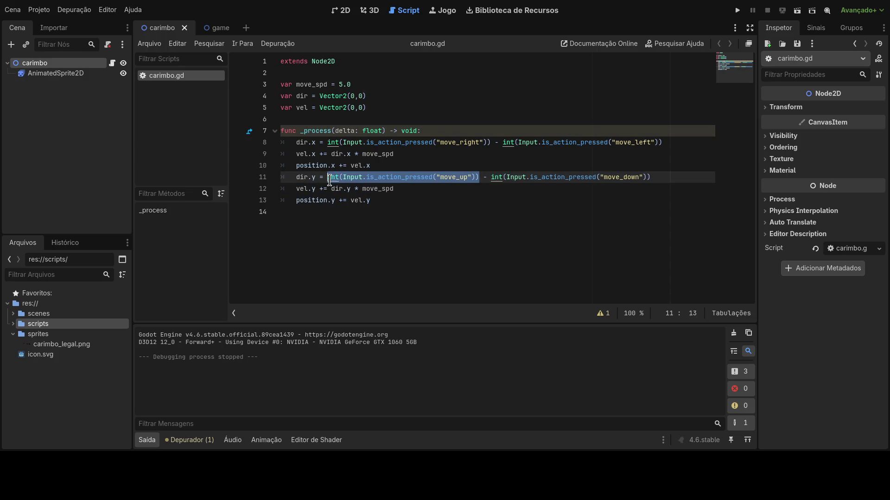
pyautogui.press('Delete')
# Rewrite line 11 as dir.y = int(move_down) - int(move_up), removing the stray minus and space
pyautogui.press('End')
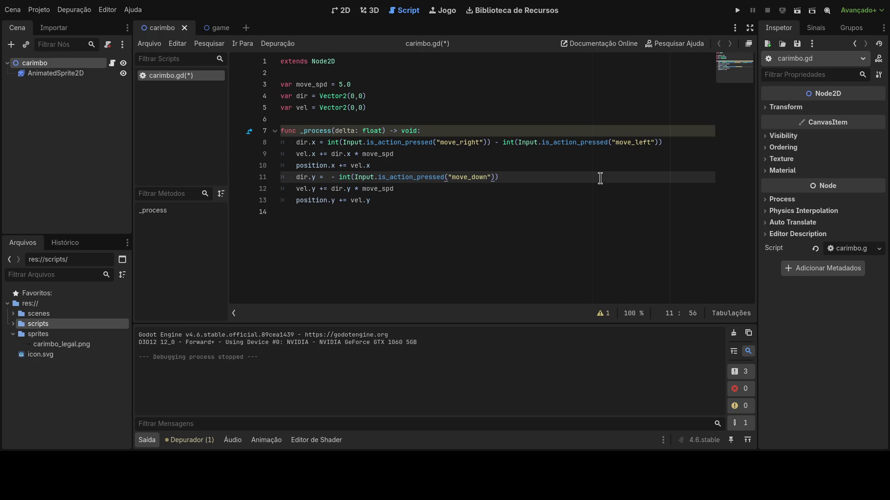
pyautogui.write(' -')
pyautogui.hotkey('ctrl', 'v')
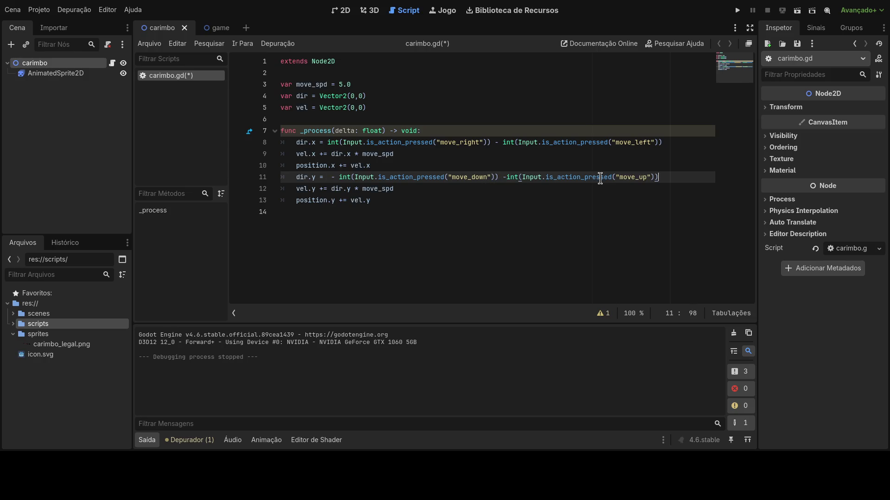
pyautogui.click(507, 178)
pyautogui.click(560, 200)
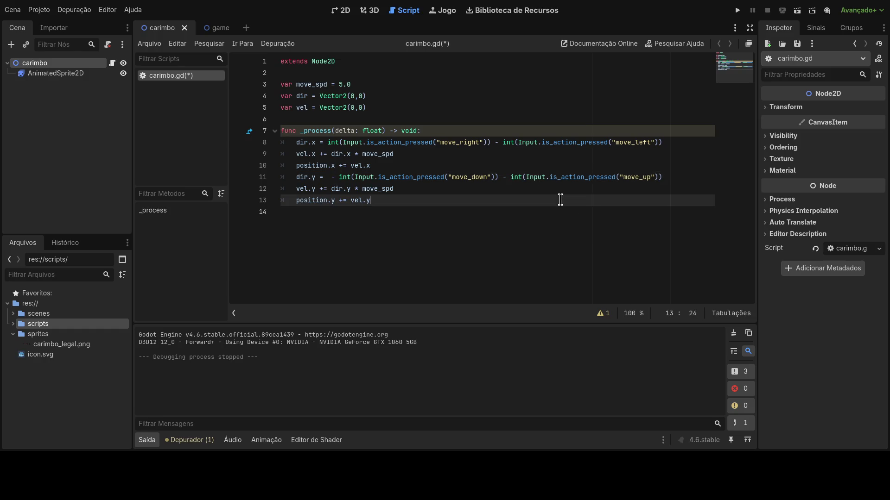
pyautogui.click(339, 178)
pyautogui.press('BackSpace')
pyautogui.press('BackSpace')
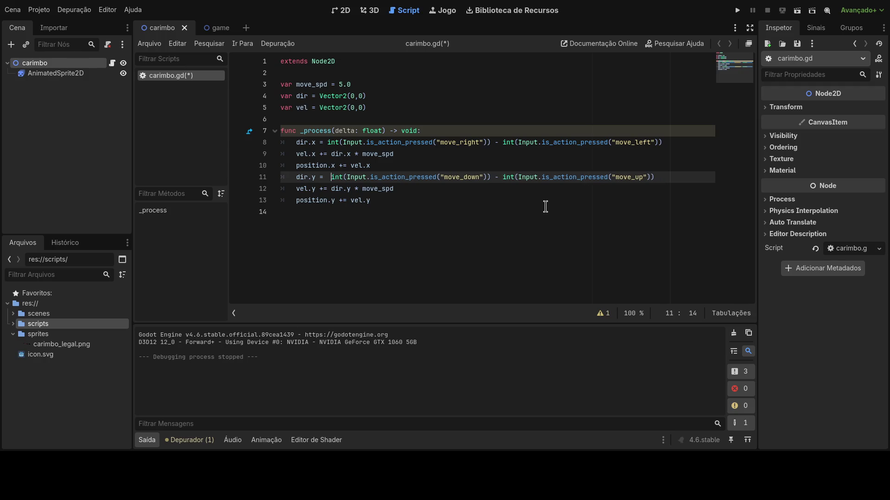
pyautogui.press('BackSpace')
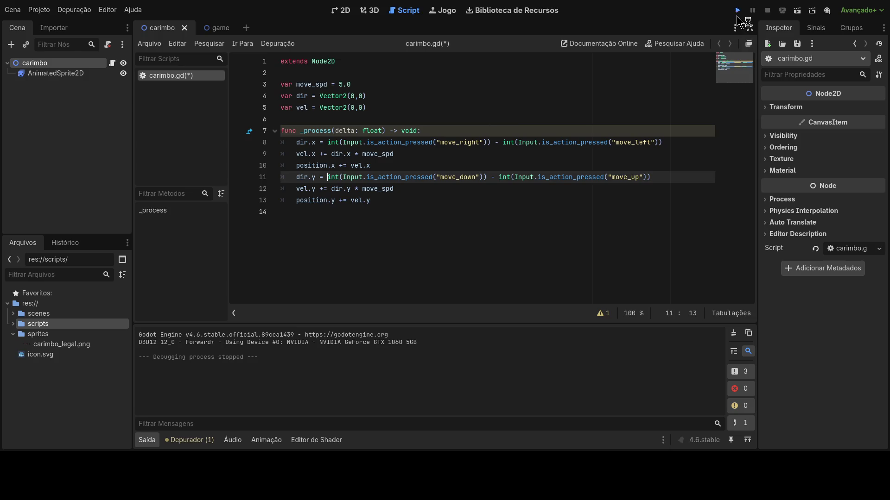
# Save and run the project with F5, stop it with F8, then run and stop it again
pyautogui.press('F5')
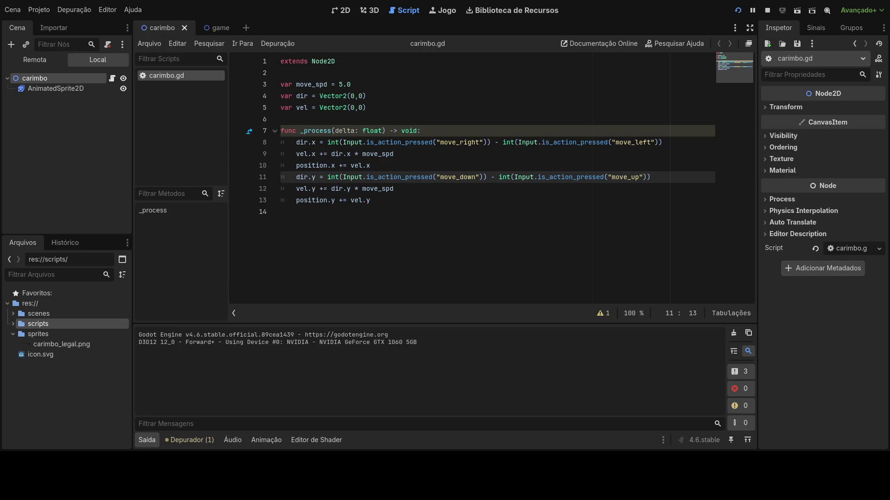
pyautogui.press('F8')
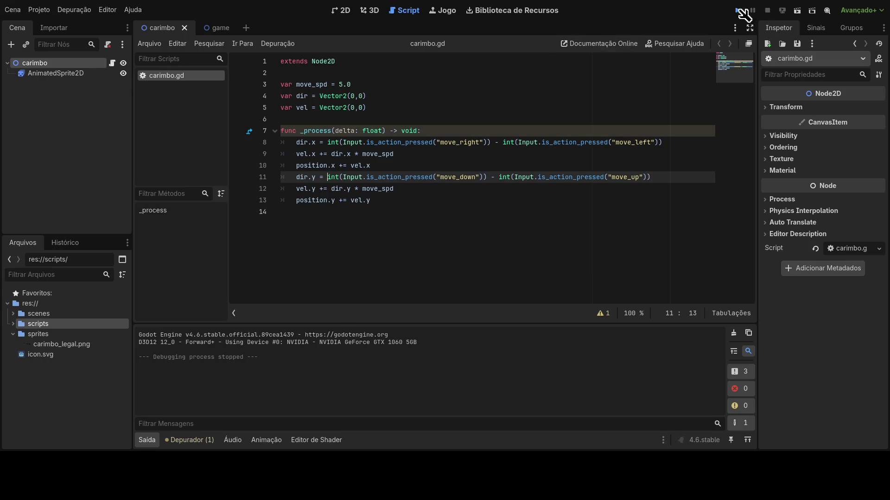
pyautogui.click(737, 11)
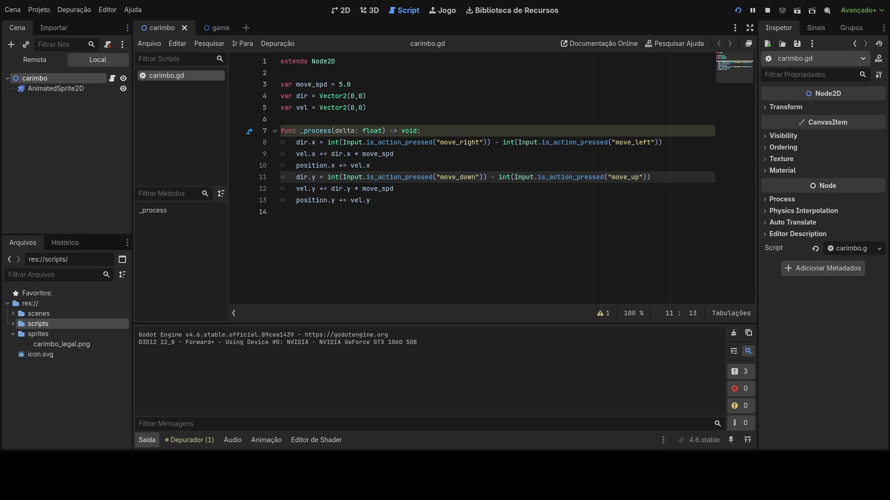
pyautogui.click(442, 11)
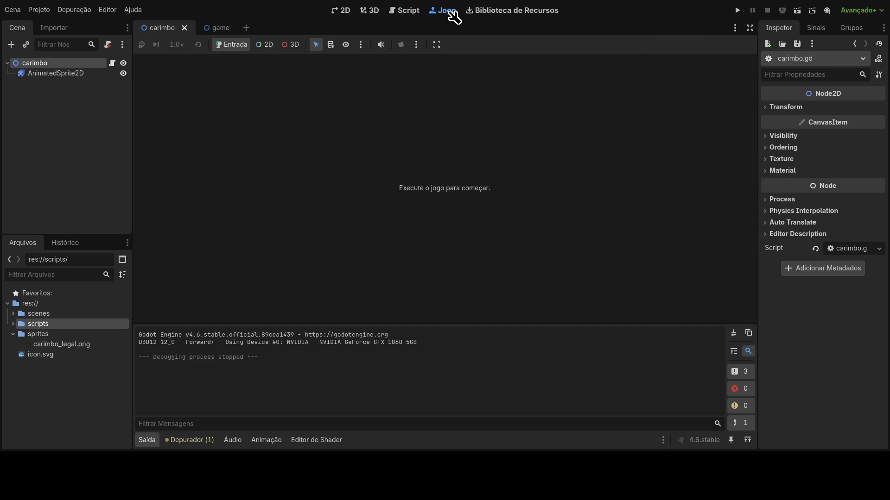
# Toggle the Game view's maximize-while-playing option and run the project
pyautogui.click(417, 45)
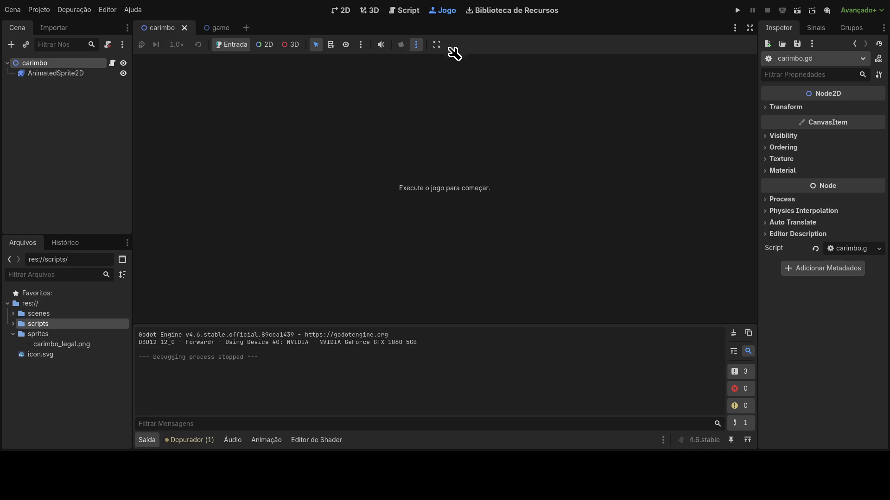
pyautogui.click(360, 44)
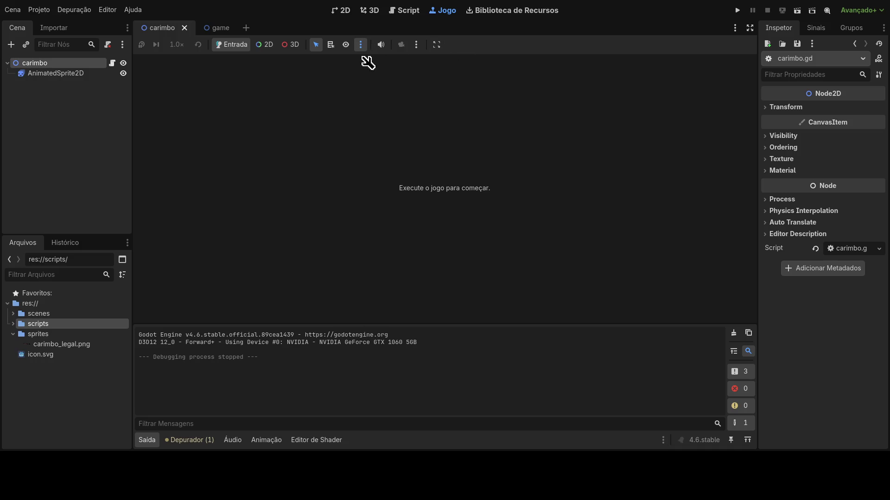
pyautogui.click(355, 49)
pyautogui.click(437, 46)
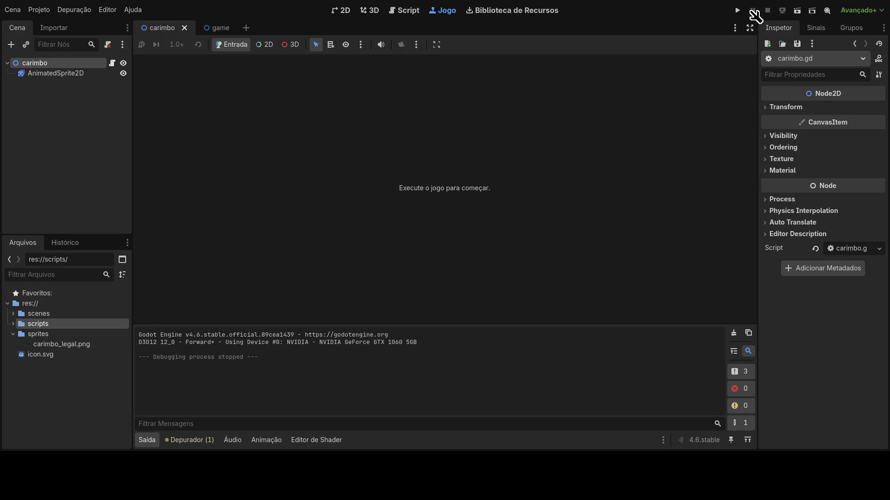
pyautogui.click(739, 10)
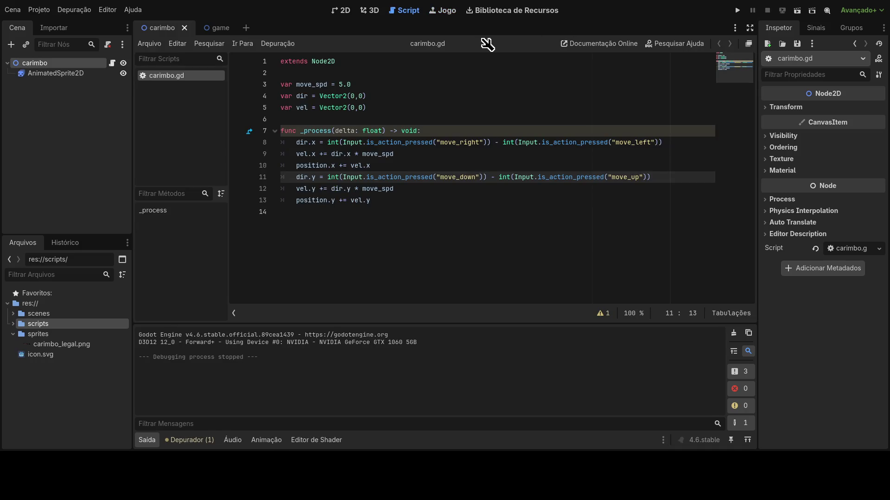
pyautogui.click(444, 12)
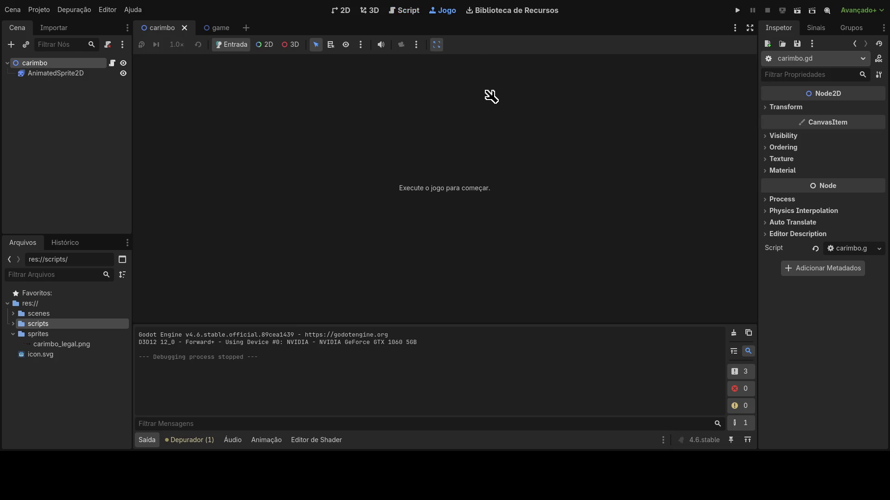
# Disable embedding the game in the editor, then run, stop and rerun the project
pyautogui.click(434, 43)
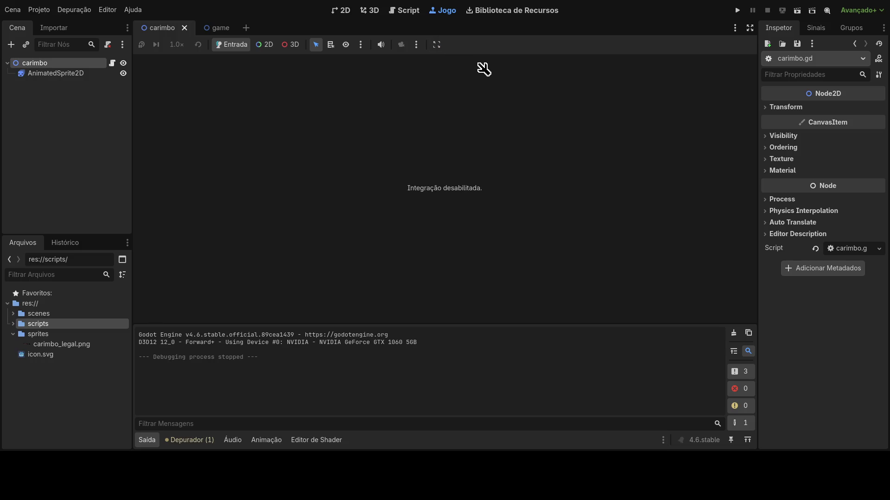
pyautogui.click(737, 10)
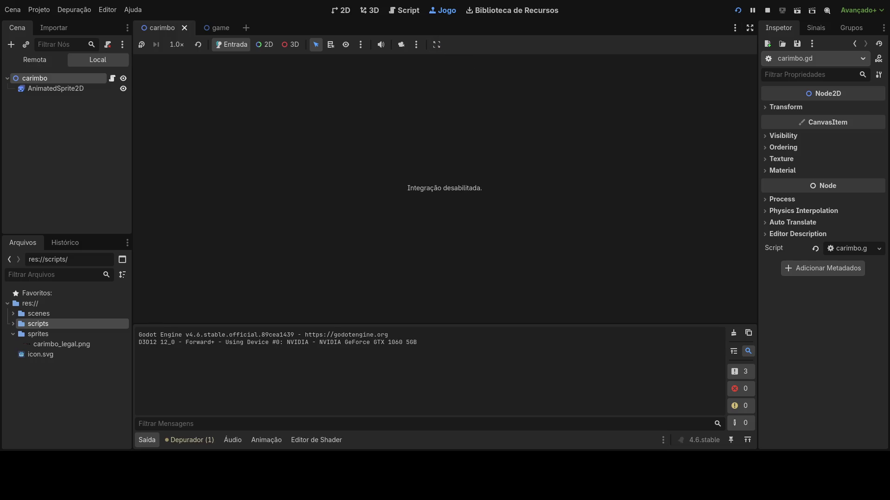
pyautogui.press('F8')
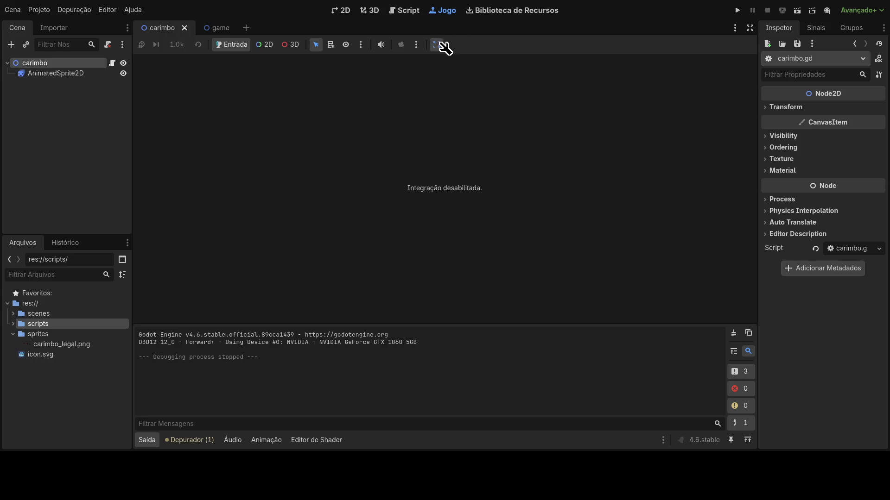
pyautogui.click(737, 10)
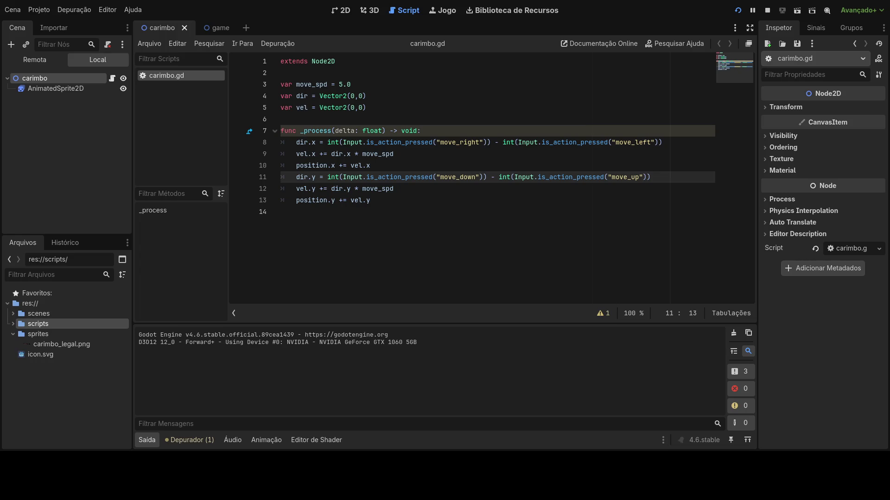
# Stop the running game with F8
pyautogui.press('F8')
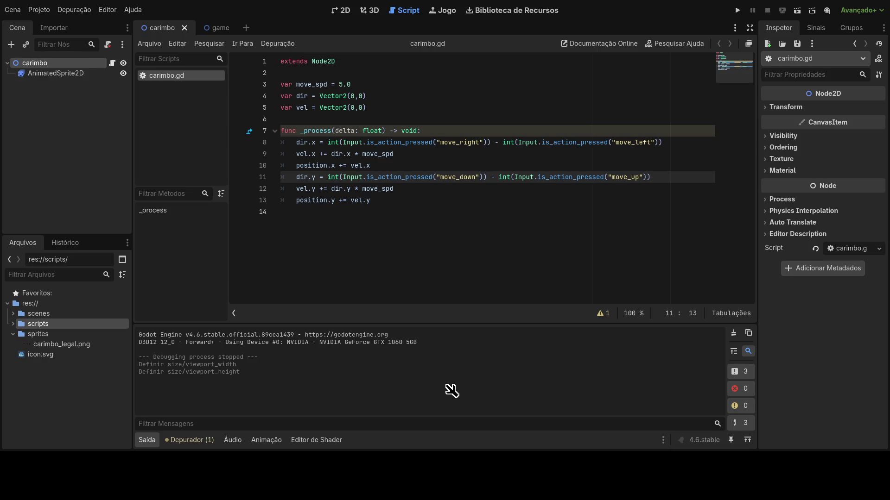
# Run the project from the Game view, then open the game scene tab
pyautogui.click(622, 119)
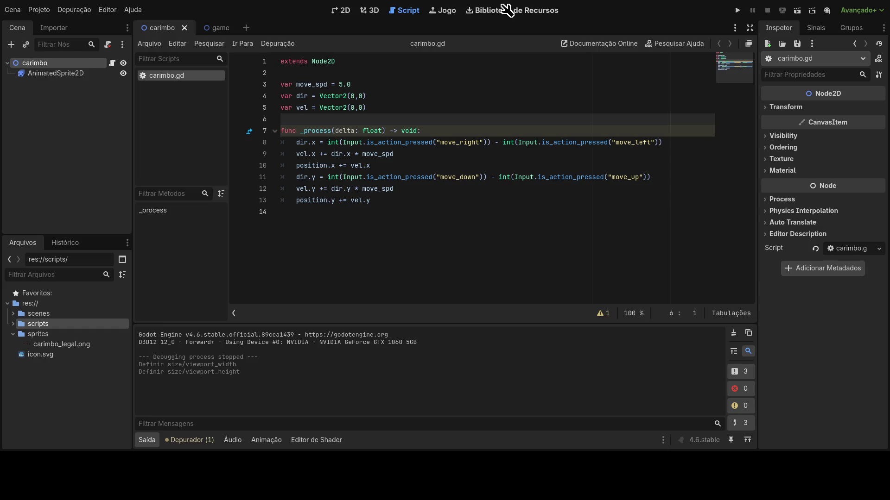
pyautogui.click(443, 11)
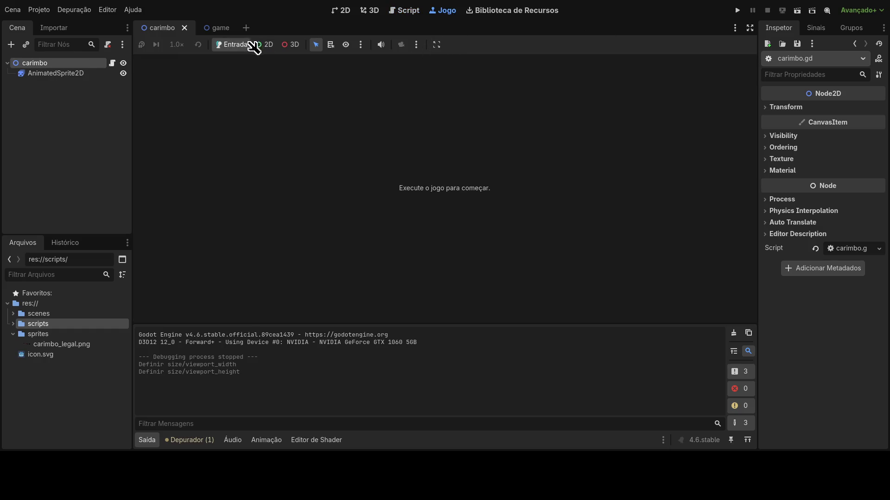
pyautogui.click(740, 11)
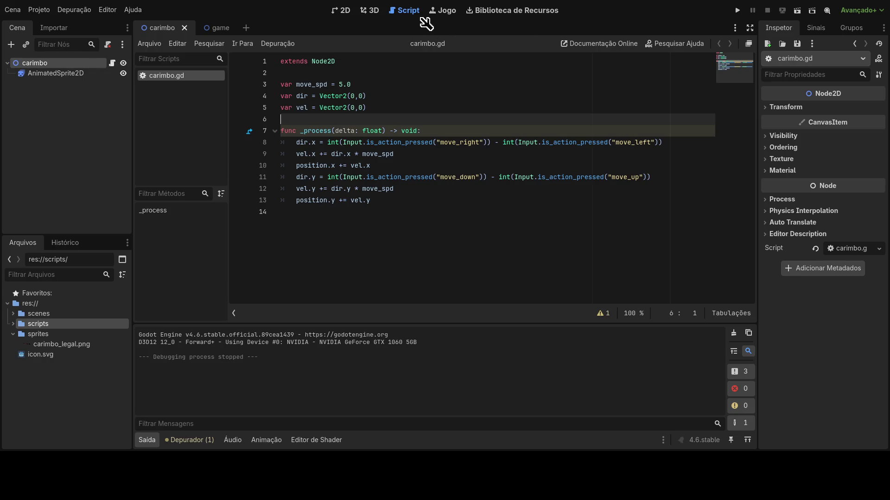
pyautogui.click(435, 14)
pyautogui.click(219, 29)
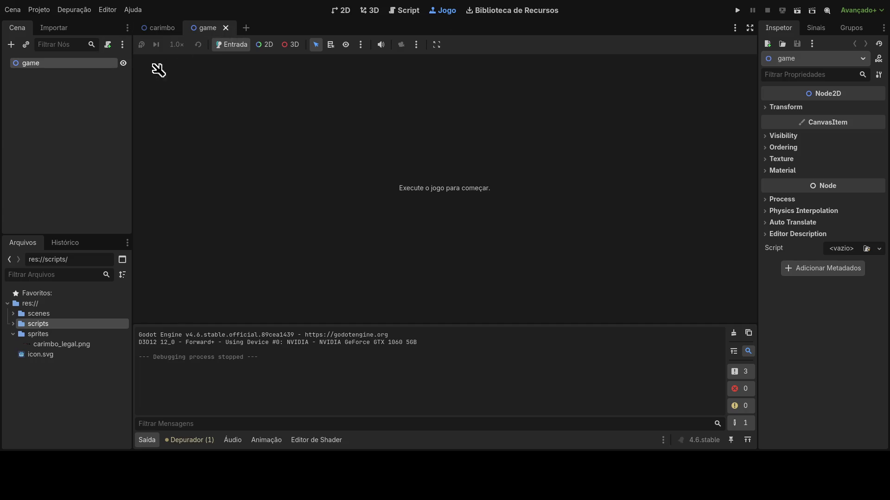
# Instance carimbo.tscn from FileSystem into the game scene in the 2D view
pyautogui.click(341, 11)
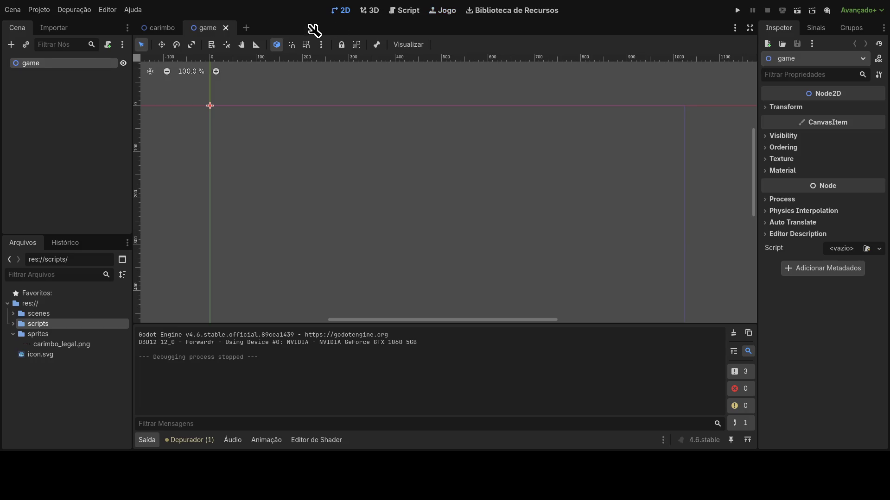
pyautogui.scroll(2, 264, 135)
pyautogui.moveTo(72, 299)
pyautogui.mouseDown()
pyautogui.moveTo(72, 332)
pyautogui.moveTo(53, 340)
pyautogui.moveTo(21, 328)
pyautogui.moveTo(29, 315)
pyautogui.moveTo(73, 342)
pyautogui.moveTo(58, 326)
pyautogui.moveTo(65, 64)
pyautogui.mouseUp()
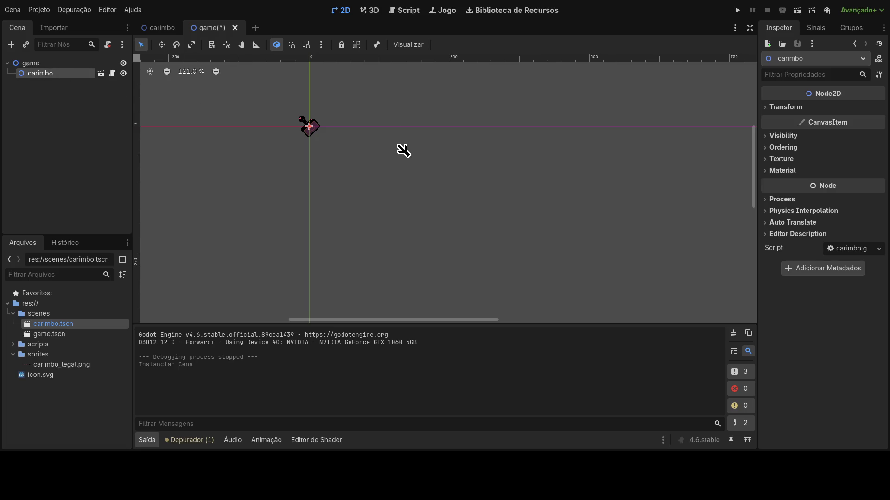
# Add a Camera2D child under the carimbo node, then save and run the project
pyautogui.hotkey('ctrl', 'shift', 'z')
pyautogui.scroll(-9, 389, 246)
pyautogui.hscroll(-2, 663, 172)
pyautogui.scroll(3, 653, 172)
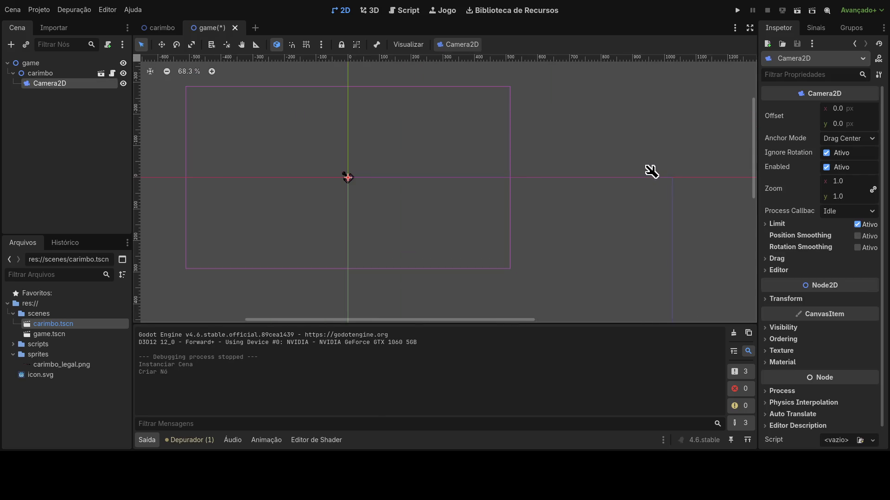
pyautogui.scroll(3, 641, 173)
pyautogui.click(737, 10)
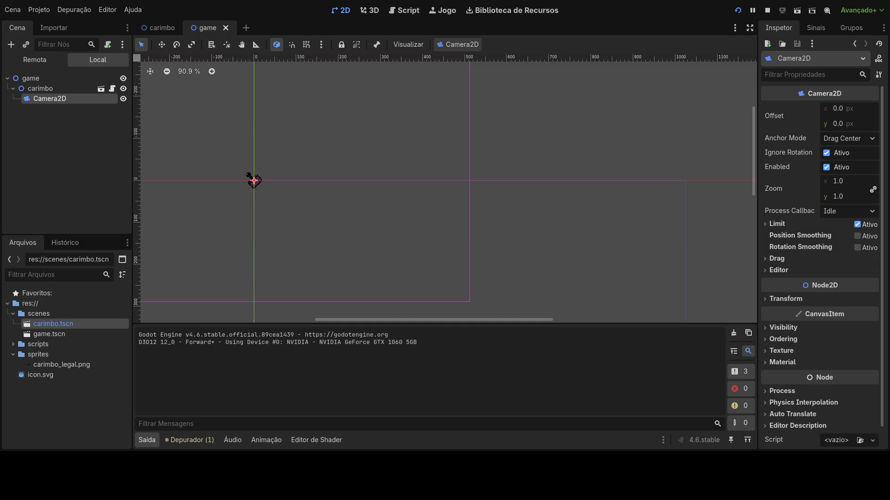
# Restart the running game at 1024x576, then stop it
pyautogui.click(738, 10)
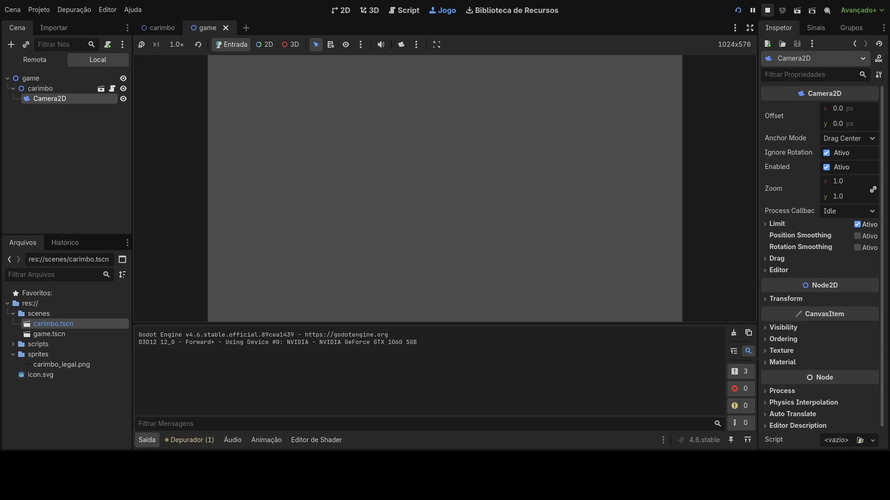
pyautogui.click(767, 11)
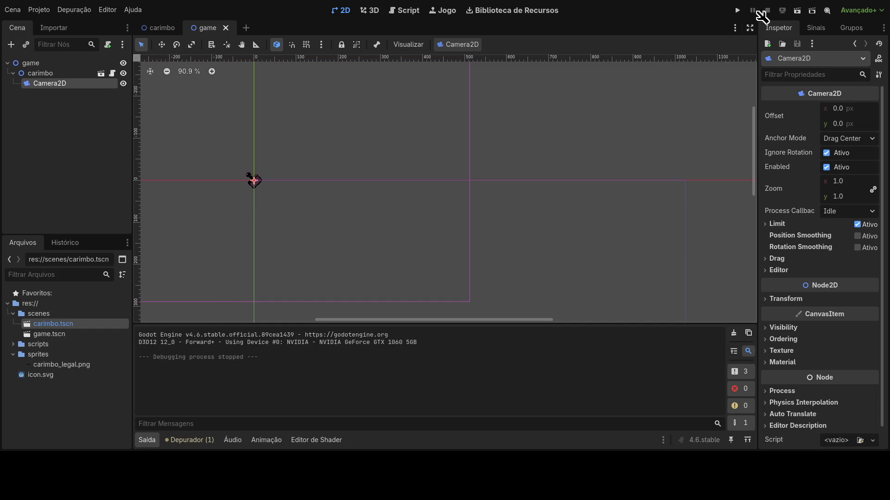
# Toggle the Game view's maximize-while-playing option and return to the 2D view
pyautogui.click(449, 10)
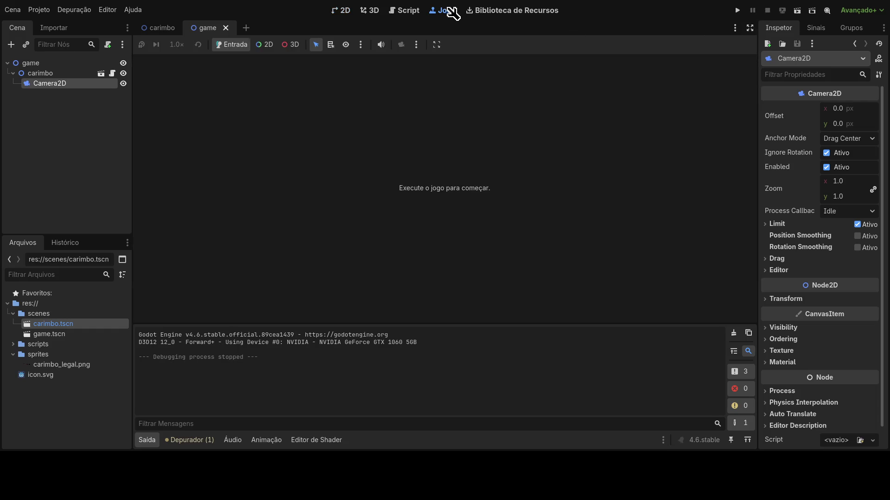
pyautogui.click(436, 45)
pyautogui.click(340, 10)
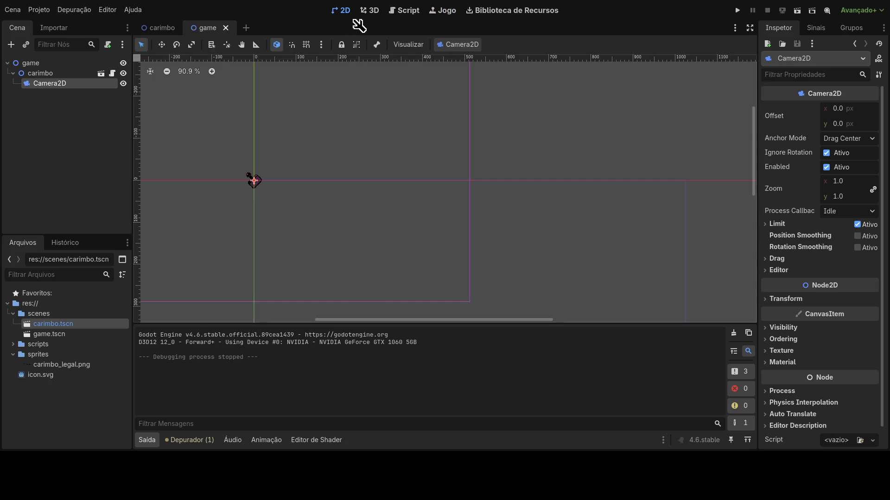
# Open carimbo.gd from the carimbo node's script icon and run the game to test movement
pyautogui.moveTo(142, 33)
pyautogui.click(113, 74)
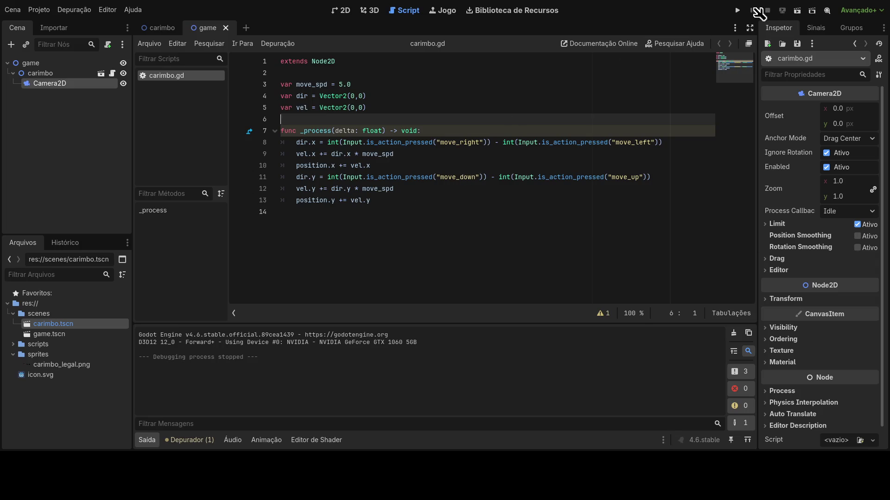
pyautogui.click(738, 11)
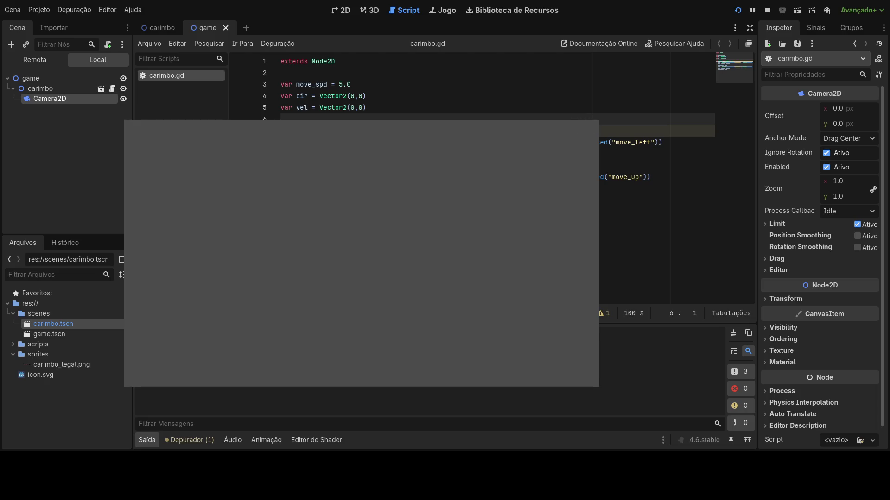
# Restart the game, try the embedded toolbar's selection and picking modes, then suspend it
pyautogui.press('F5')
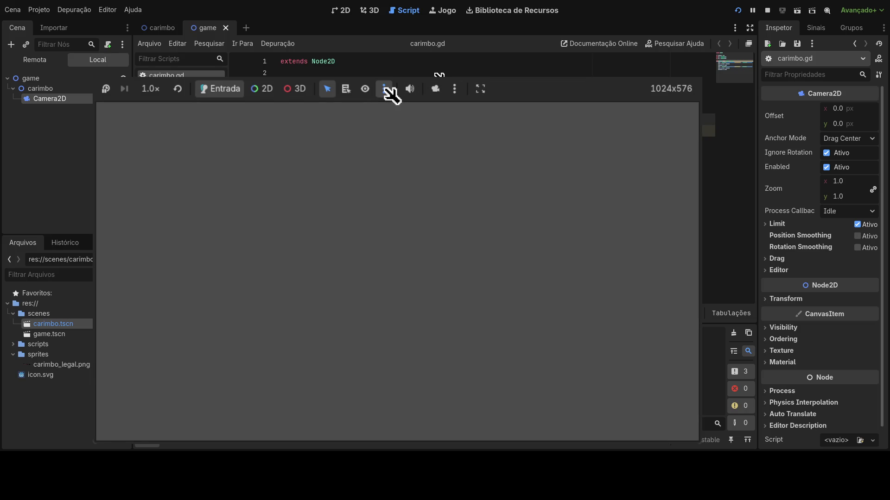
pyautogui.click(366, 90)
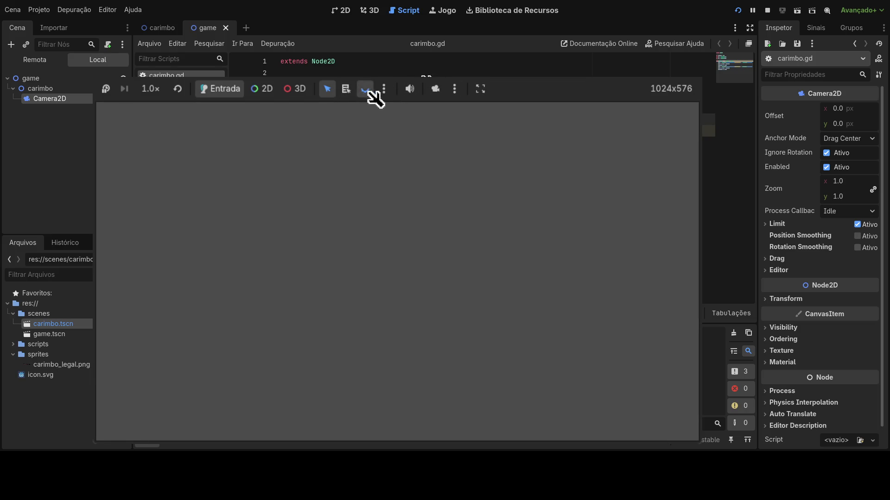
pyautogui.click(366, 89)
pyautogui.click(346, 89)
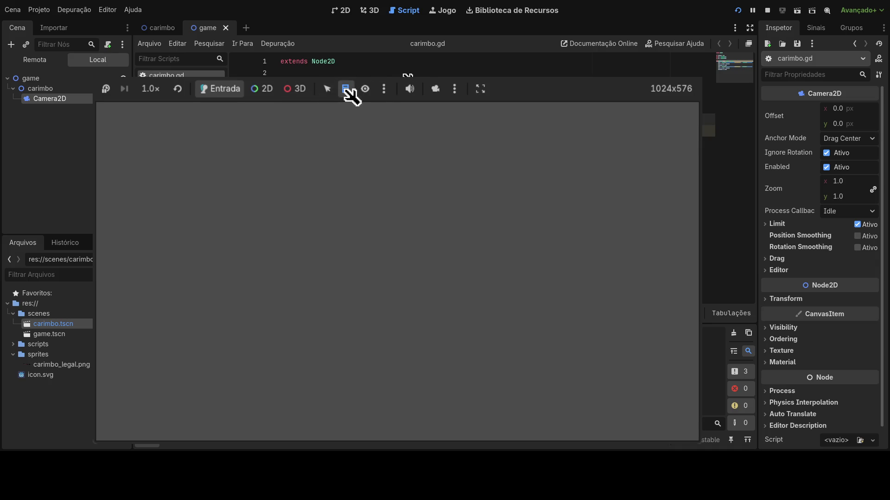
pyautogui.click(327, 88)
pyautogui.click(108, 91)
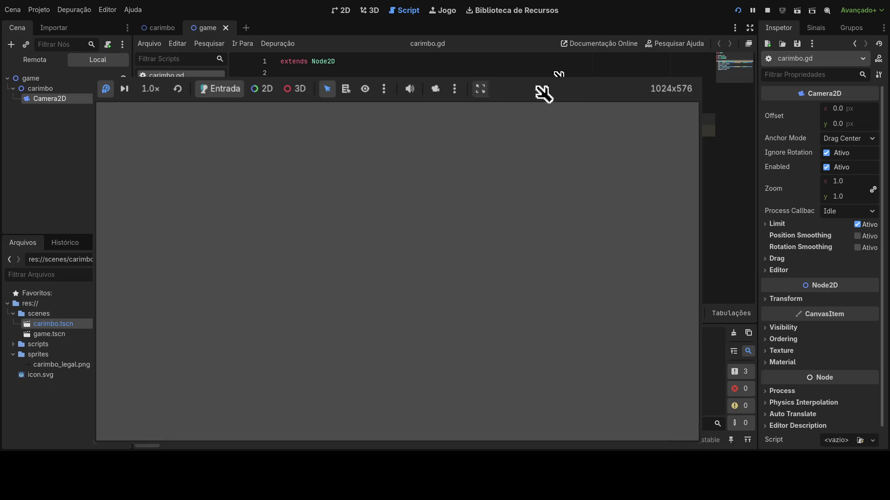
# Stop the game and return to the end of line 12 in carimbo.gd
pyautogui.press('F8')
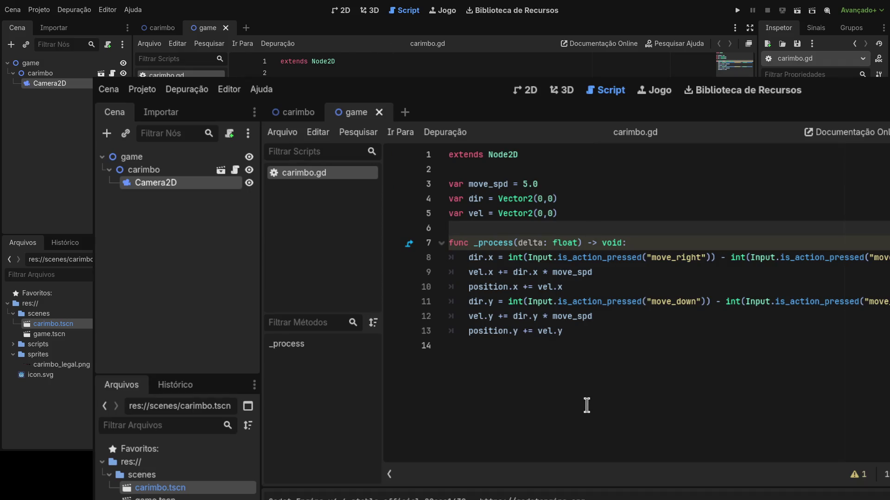
pyautogui.click(585, 375)
pyautogui.click(587, 316)
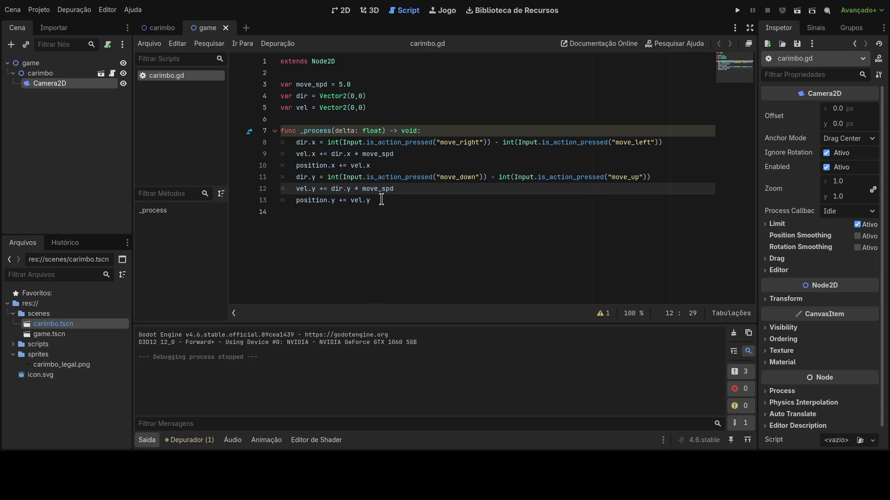
# Add vel *= 0.8 on line 14 to damp velocity, then run the game
pyautogui.click(415, 161)
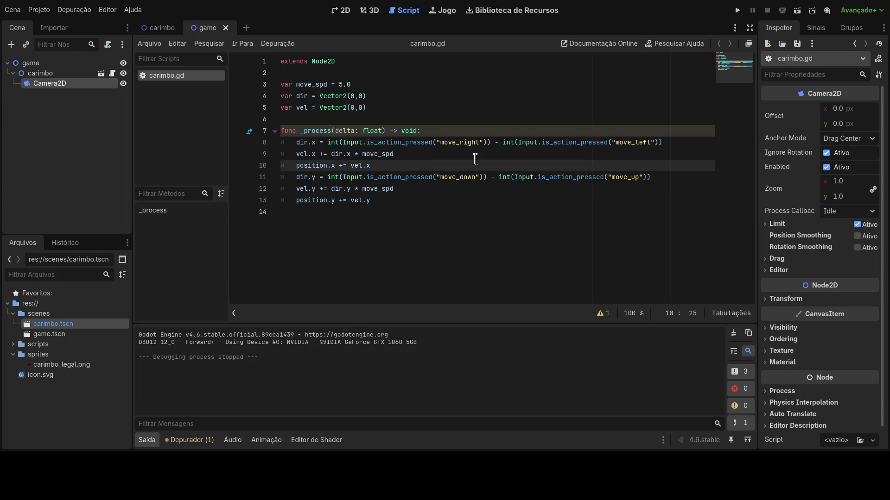
pyautogui.click(411, 200)
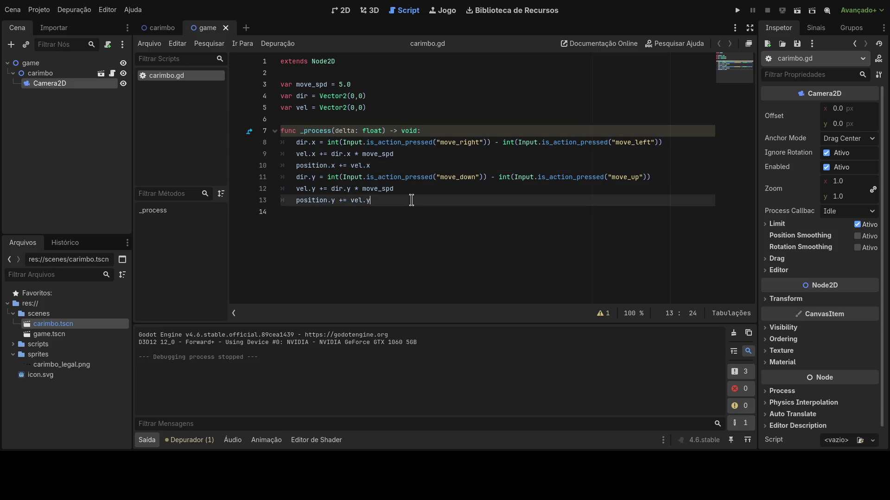
pyautogui.press('Return')
pyautogui.write('ve')
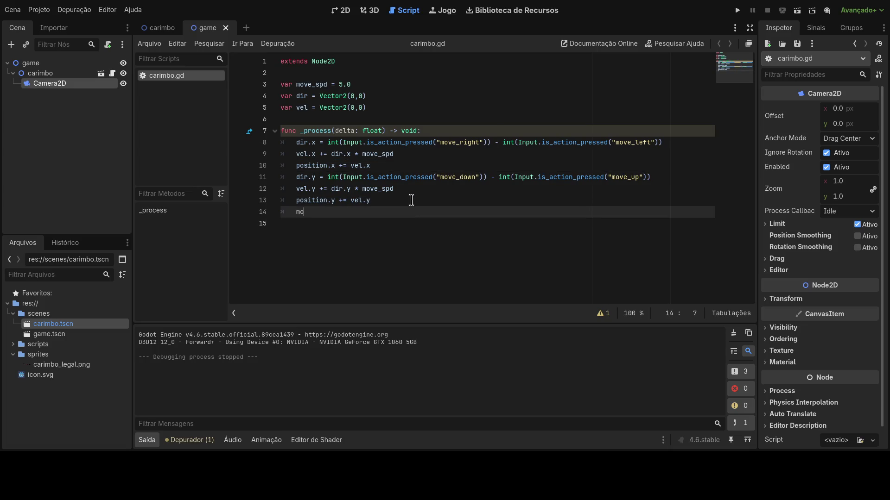
pyautogui.press('BackSpace')
pyautogui.press('BackSpace')
pyautogui.write('vel *=')
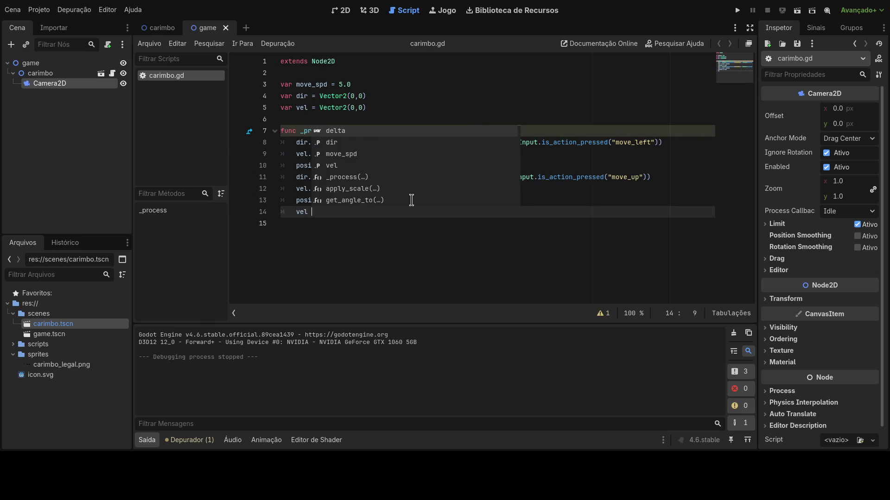
pyautogui.write(' 0.8')
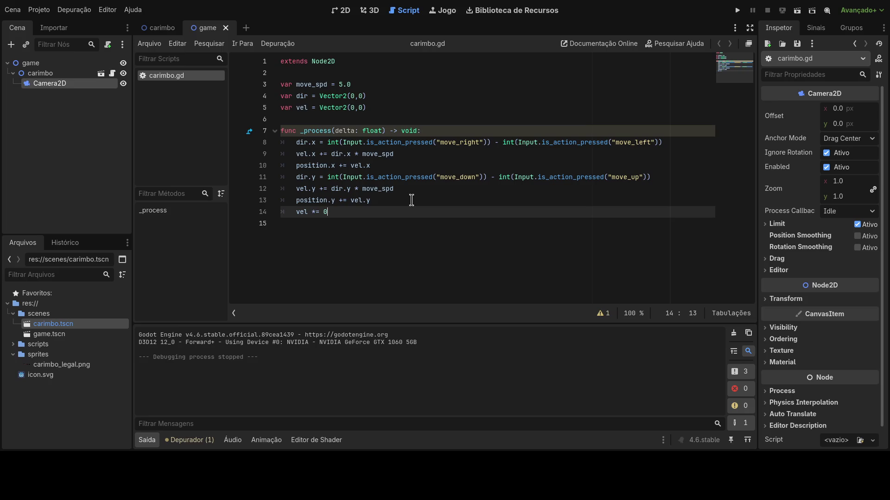
pyautogui.click(412, 201)
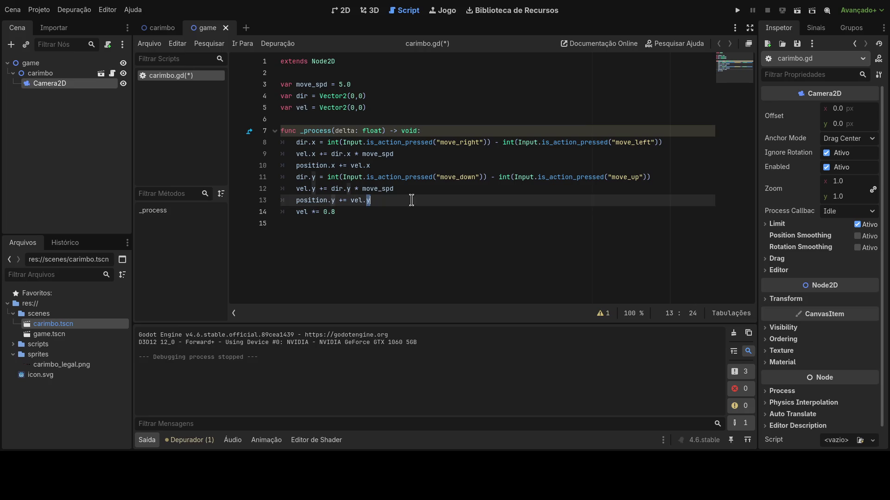
pyautogui.click(737, 10)
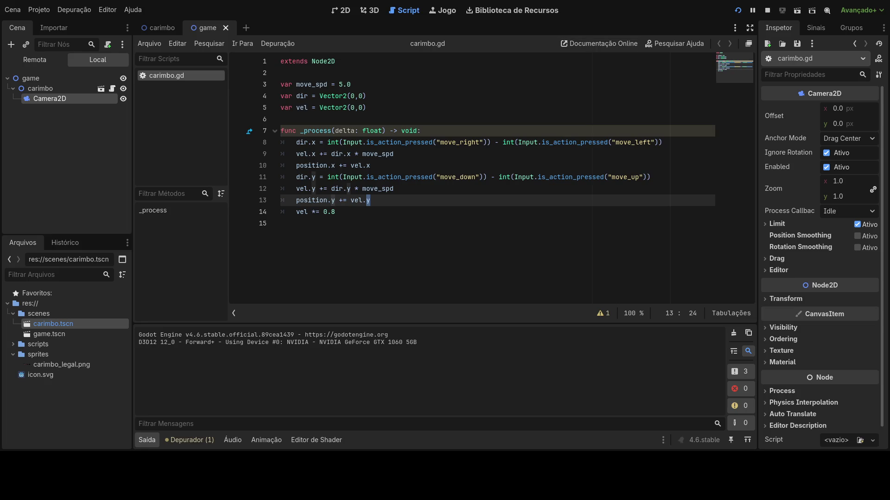
# Lower move_spd to 1.0 in carimbo.gd
pyautogui.press('Up')
pyautogui.press('Up')
pyautogui.press('Up')
pyautogui.press('Left')
pyautogui.press('Left')
pyautogui.press('BackSpace')
pyautogui.write('1')
pyautogui.press('Down')
pyautogui.press('End')
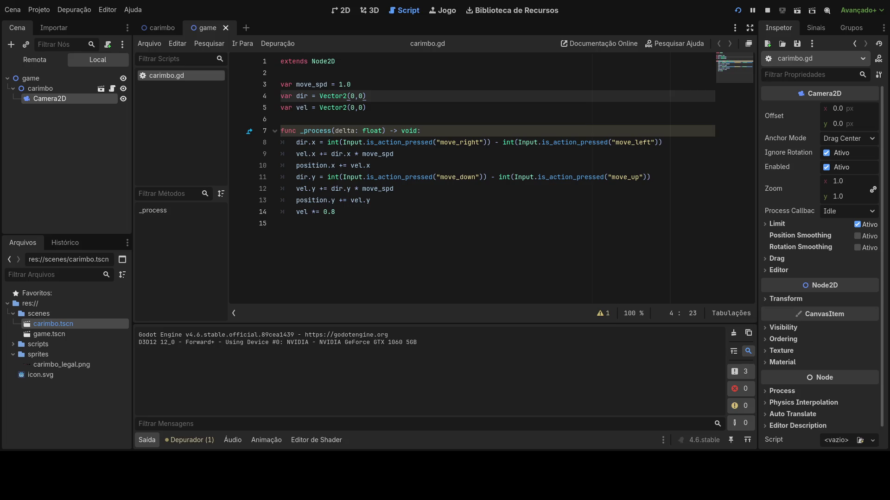
# Switch to the carimbo scene and select the AnimatedSprite2D, then the carimbo root node
pyautogui.click(159, 29)
pyautogui.click(77, 88)
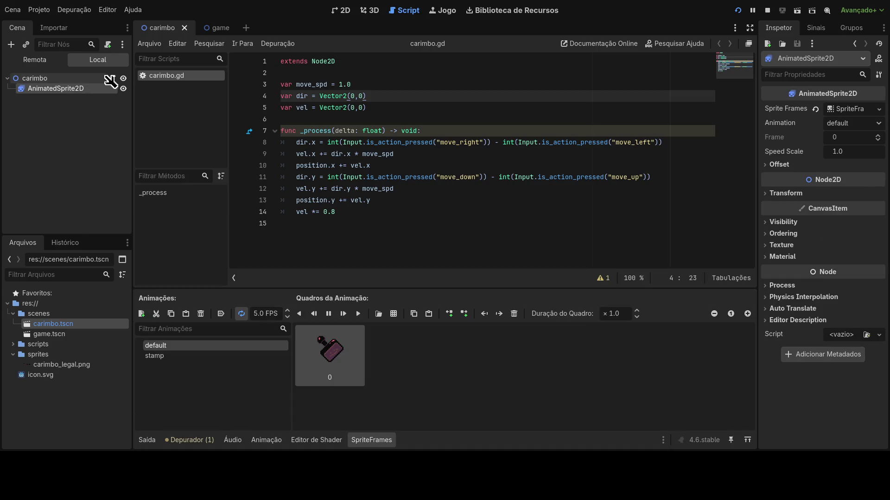
pyautogui.click(83, 78)
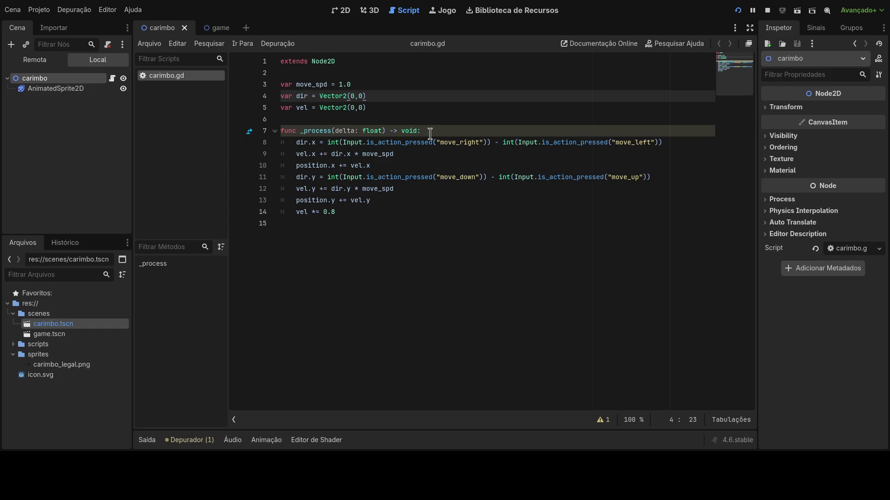
# Check the is_action_just_pressed completion in the right-move check, keeping is_action_pressed
pyautogui.click(406, 142)
pyautogui.write('_')
pyautogui.press('BackSpace')
pyautogui.write('just')
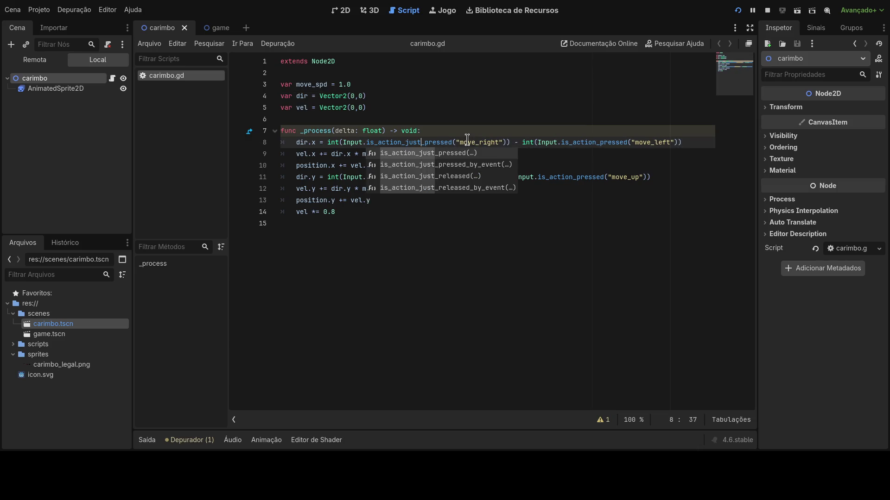
pyautogui.press('BackSpace')
pyautogui.press('BackSpace')
pyautogui.press('BackSpace')
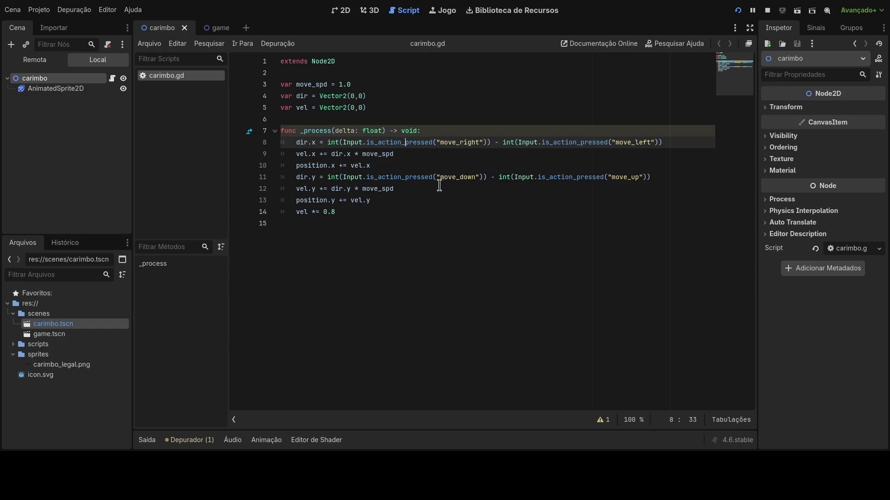
# Start a new variable declaration 'var move_cooldow' on a line after vel
pyautogui.click(416, 195)
pyautogui.click(388, 213)
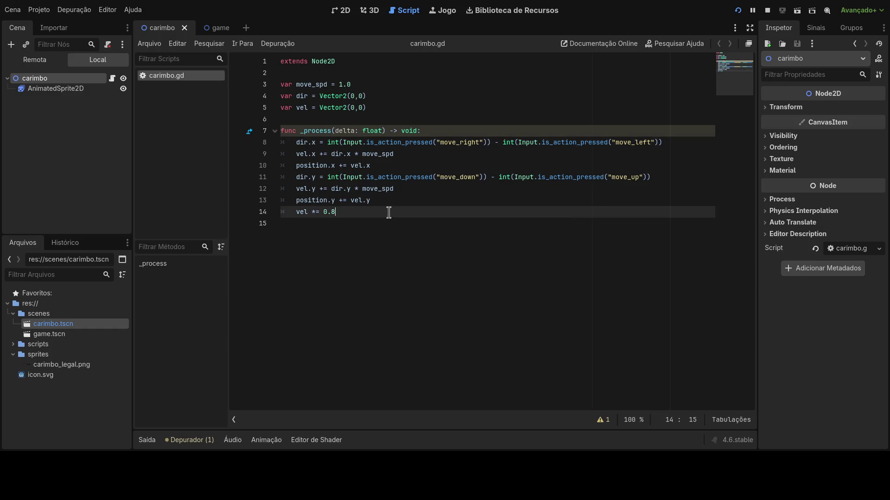
pyautogui.click(389, 108)
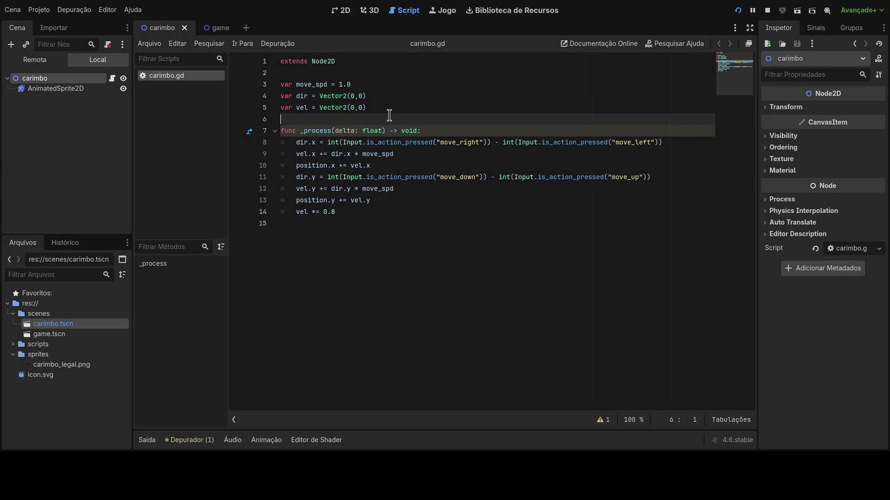
pyautogui.press('Return')
pyautogui.write('var mo')
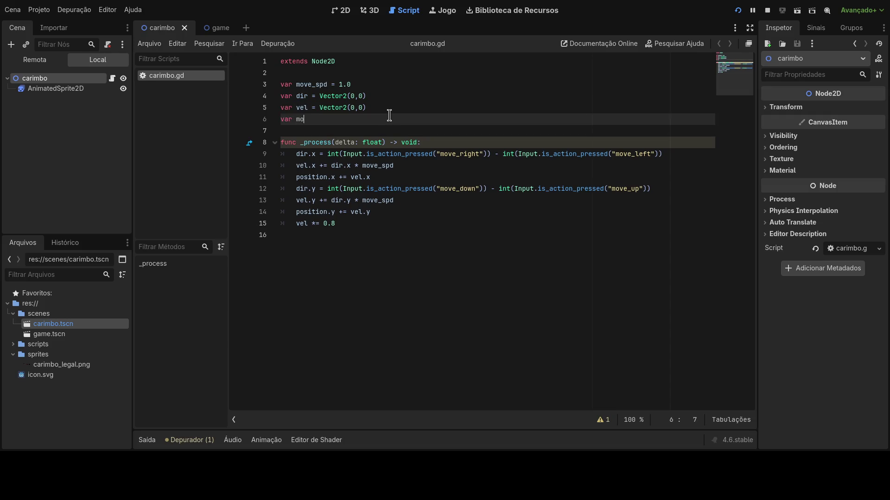
pyautogui.write('ve_coold')
pyautogui.write('ow')
# Finish the declaration as var move_cd = 30
pyautogui.press('BackSpace')
pyautogui.press('BackSpace')
pyautogui.press('BackSpace')
pyautogui.write('d = 1')
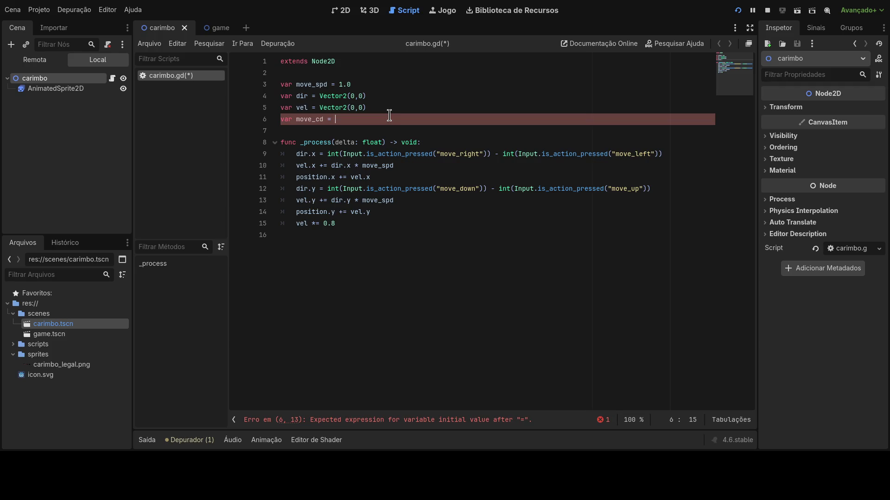
pyautogui.write('1')
pyautogui.press('BackSpace')
pyautogui.write('30')
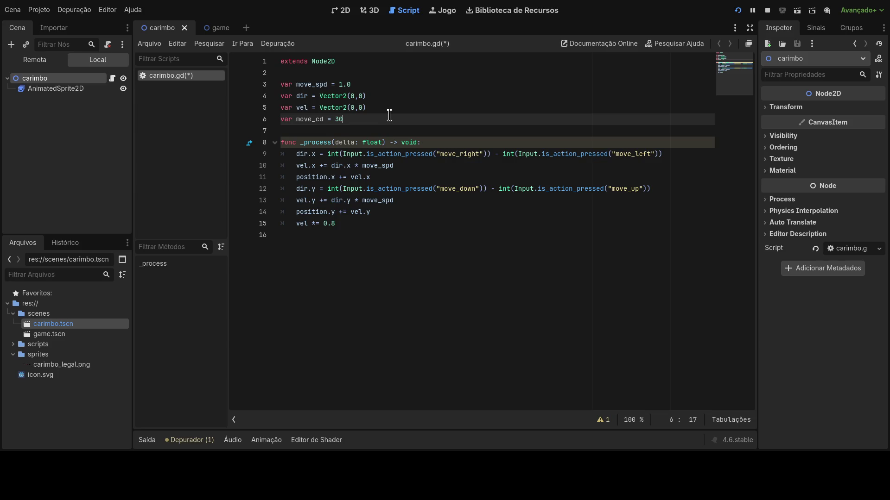
# Raise move_spd to 6.0 and select the move_cd variable name
pyautogui.click(355, 85)
pyautogui.click(341, 85)
pyautogui.press('Delete')
pyautogui.write('6')
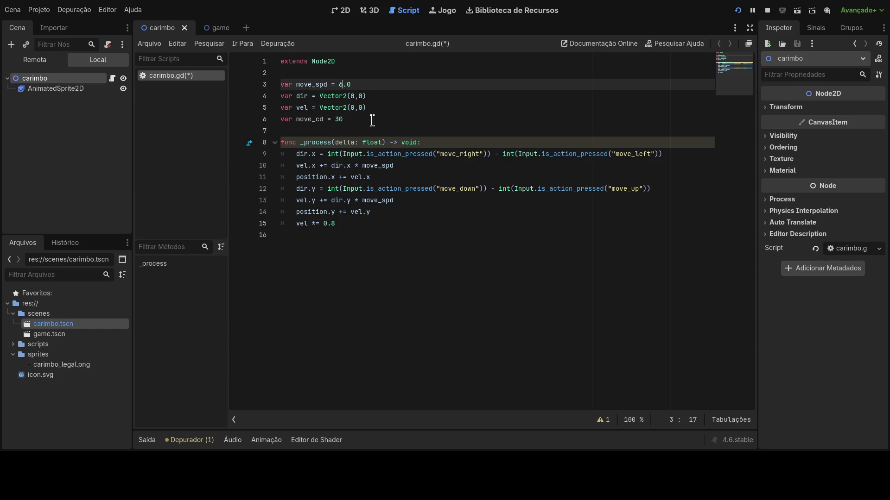
pyautogui.click(372, 119)
pyautogui.doubleClick(305, 119)
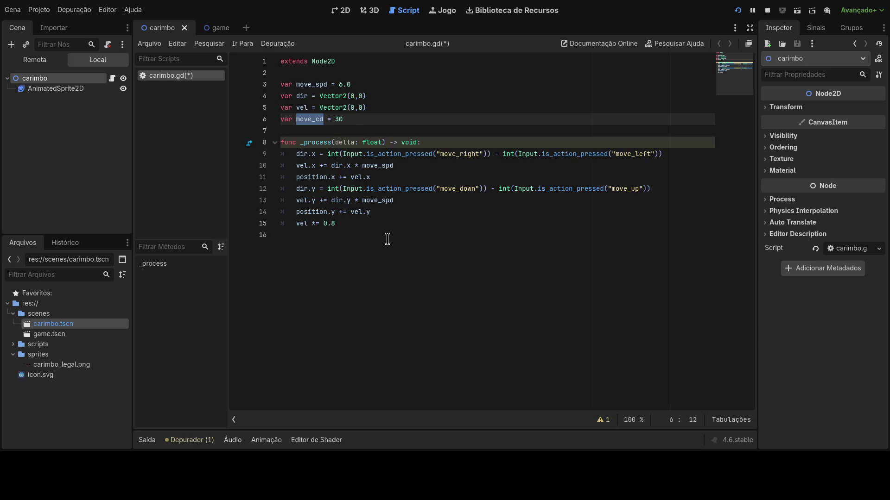
# Add 'move_cd -= 1' on a new line after the damping line at the end of _process
pyautogui.click(355, 223)
pyautogui.press('Return')
pyautogui.write('move_cd ')
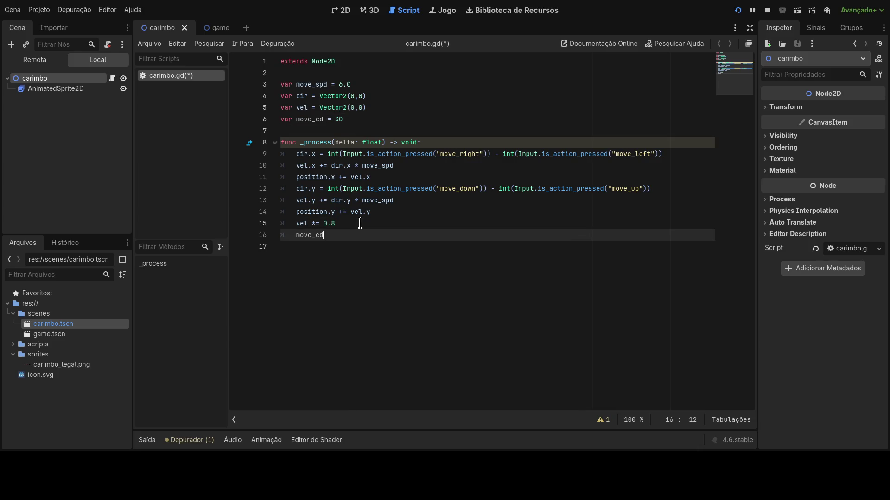
pyautogui.write('-')
pyautogui.press('BackSpace')
pyautogui.write('= 1')
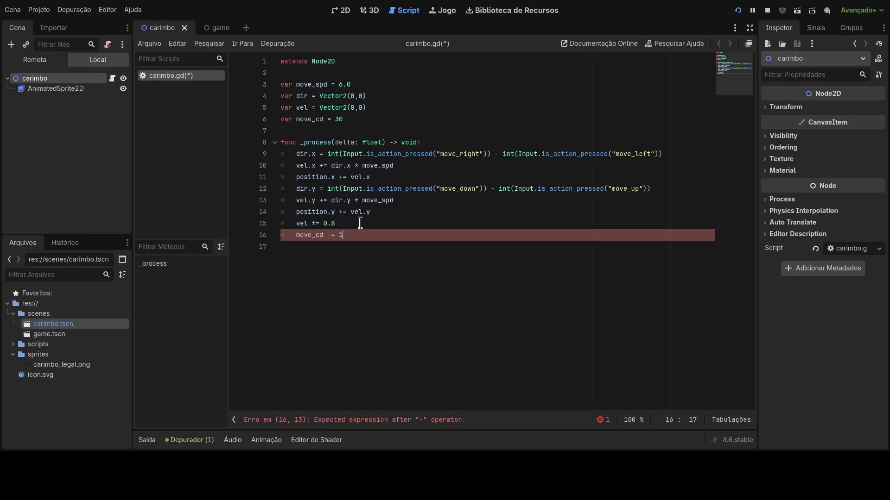
# Begin an 'if (move_cd' condition on a new first line of the function body
pyautogui.doubleClick(318, 119)
pyautogui.click(426, 140)
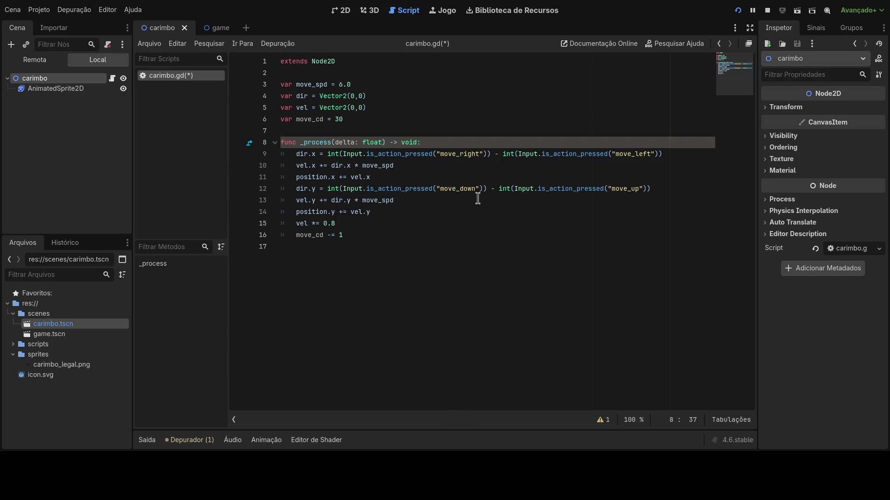
pyautogui.press('Return')
pyautogui.write('if (mo')
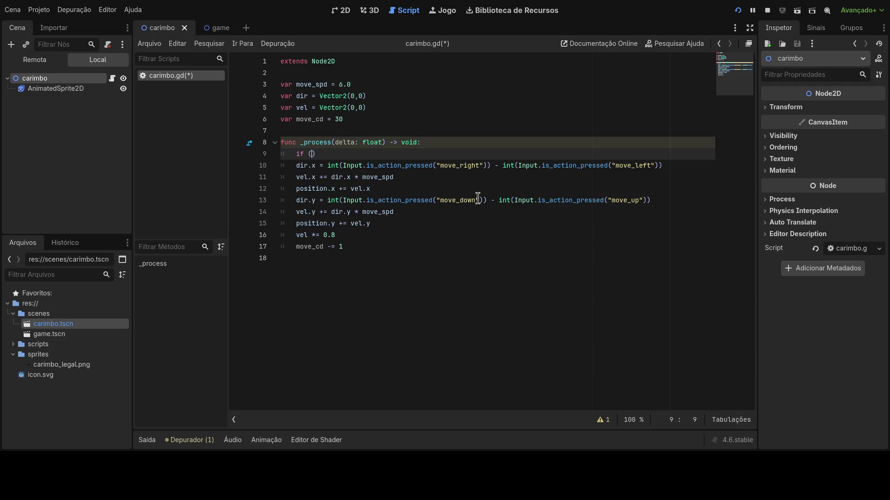
pyautogui.write('ve_cd')
# Finish the condition as 'if move_cd <=0 :' and indent the movement lines under it
pyautogui.press('Delete')
pyautogui.press('BackSpace')
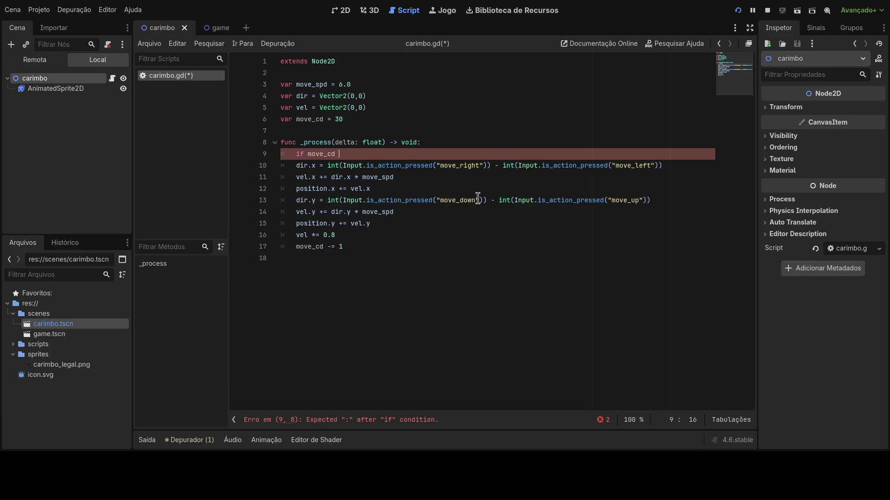
pyautogui.write('<=0 ')
pyautogui.write(':')
pyautogui.click(350, 241)
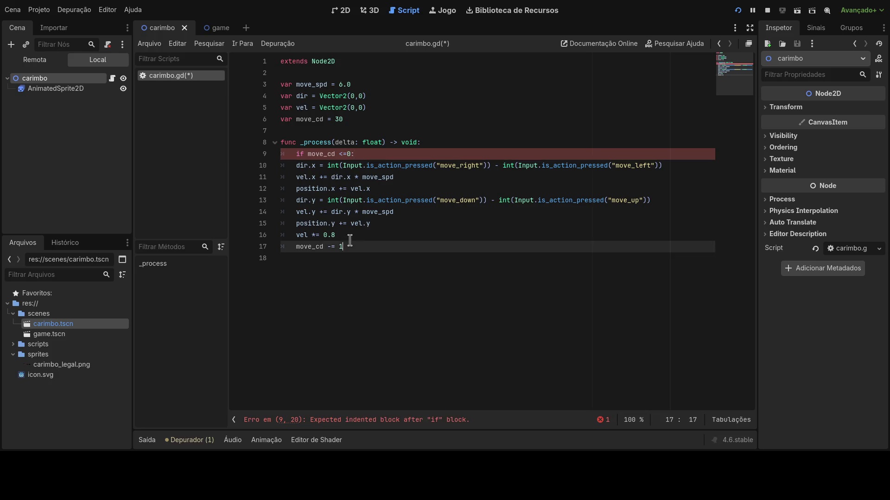
pyautogui.moveTo(350, 241); pyautogui.dragTo(281, 166)
pyautogui.press('Tab')
# Place 'move_cd -= 1' under a new 'else:' branch
pyautogui.moveTo(377, 248); pyautogui.dragTo(305, 248)
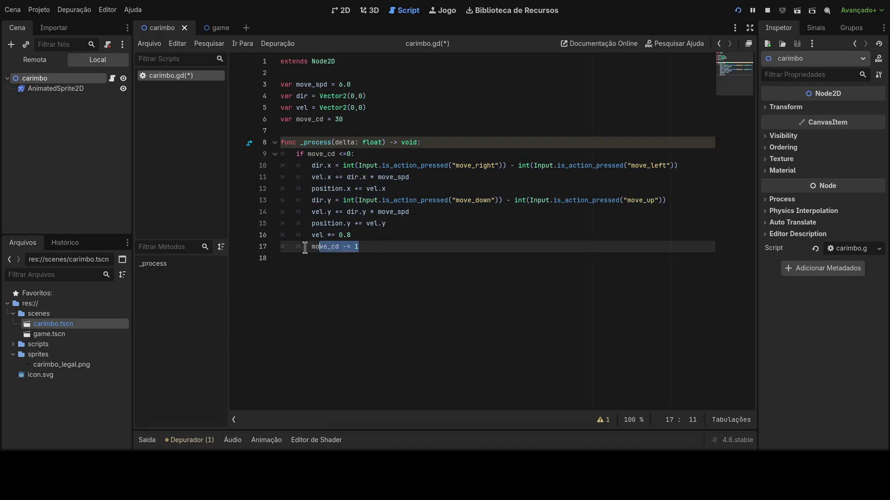
pyautogui.click(313, 248)
pyautogui.press('BackSpace')
pyautogui.write('else:')
pyautogui.press('Return')
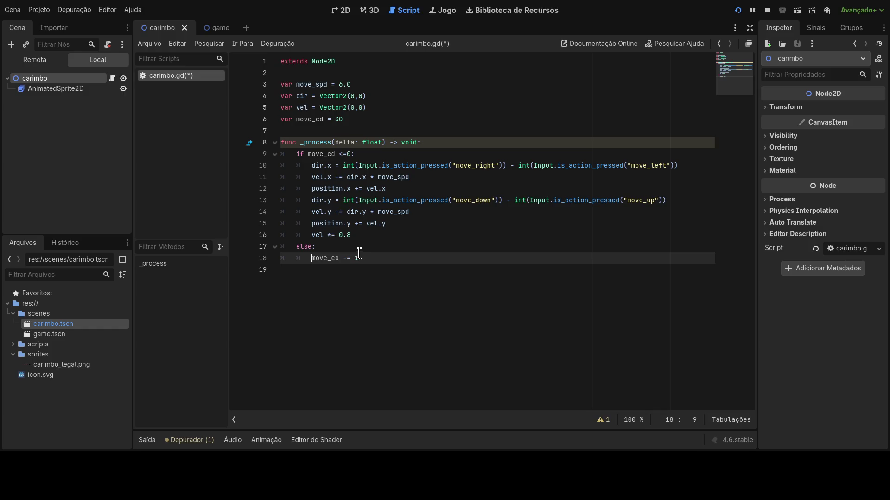
# Add 'move_cd = 30' at the top of the if block, then save and rerun the game
pyautogui.moveTo(315, 258); pyautogui.dragTo(369, 257)
pyautogui.hotkey('ctrl', 'c')
pyautogui.click(373, 153)
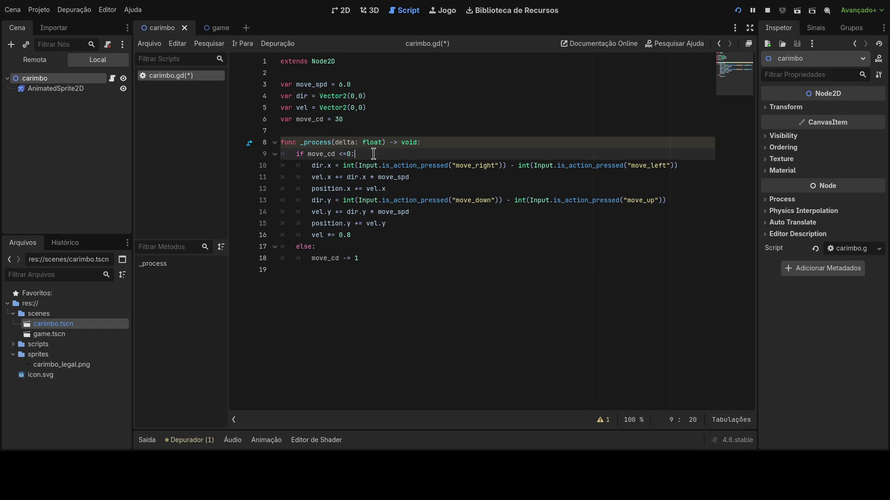
pyautogui.press('Return')
pyautogui.hotkey('ctrl', 'v')
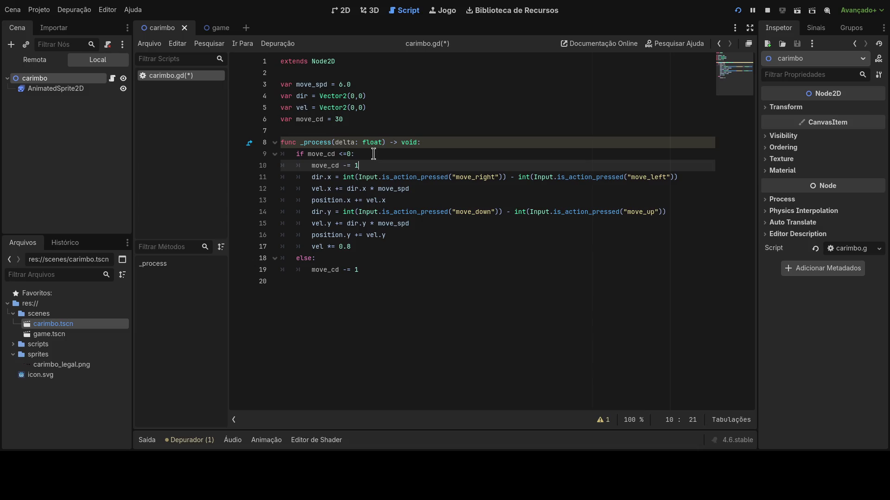
pyautogui.press('BackSpace')
pyautogui.press('BackSpace')
pyautogui.press('BackSpace')
pyautogui.write('= 30')
pyautogui.click(373, 154)
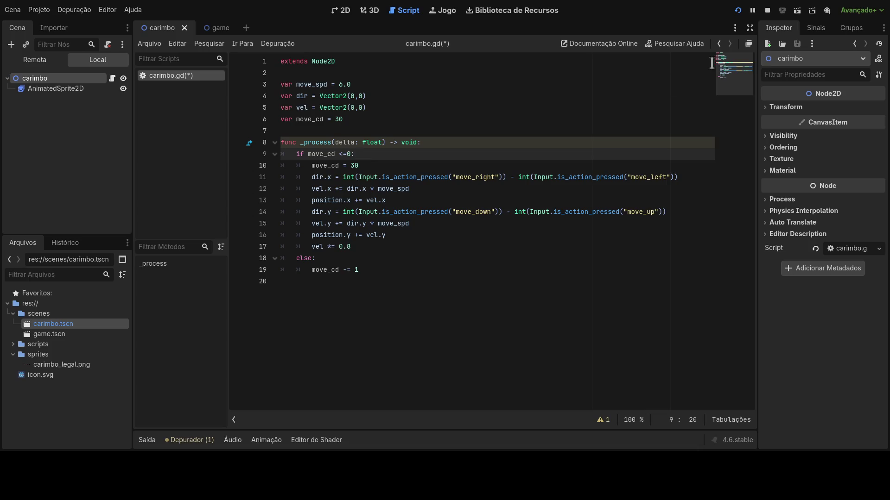
pyautogui.click(737, 11)
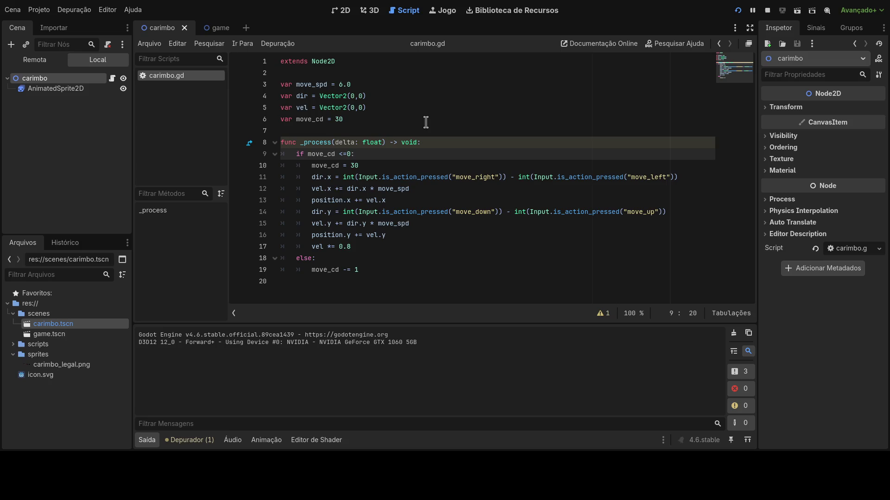
# Move the vel.x and position.x lines out of the if block to function level after else
pyautogui.click(370, 269)
pyautogui.moveTo(370, 268); pyautogui.dragTo(268, 155)
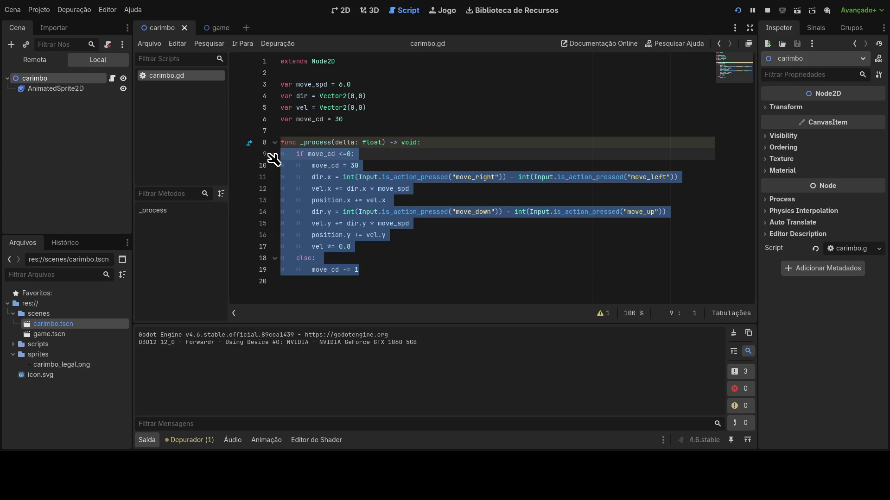
pyautogui.click(349, 154)
pyautogui.moveTo(313, 189)
pyautogui.mouseDown()
pyautogui.moveTo(423, 188)
pyautogui.moveTo(391, 202)
pyautogui.moveTo(227, 183)
pyautogui.mouseUp()
pyautogui.hotkey('ctrl', 'c')
pyautogui.press('BackSpace')
pyautogui.press('BackSpace')
pyautogui.click(380, 246)
pyautogui.press('Return')
pyautogui.hotkey('ctrl', 'v')
pyautogui.hotkey('ctrl', 'z')
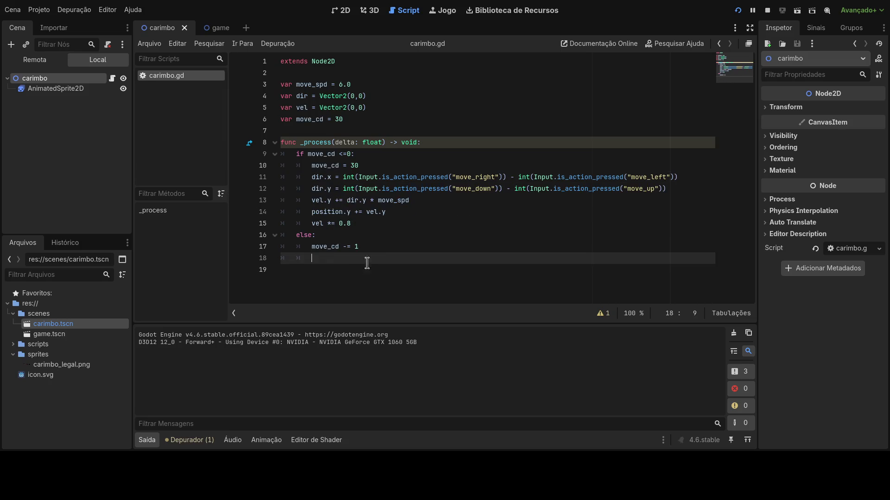
pyautogui.hotkey('ctrl', 'v')
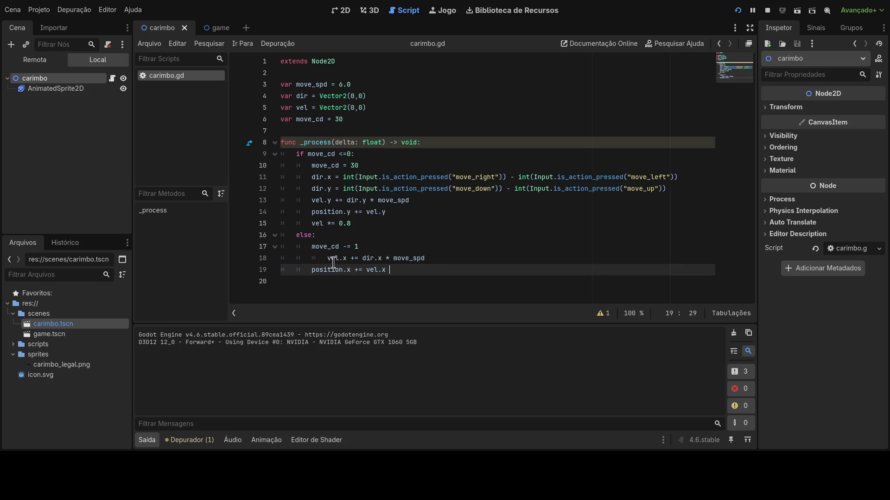
pyautogui.click(328, 258)
pyautogui.press('BackSpace')
pyautogui.press('BackSpace')
pyautogui.click(314, 270)
pyautogui.press('BackSpace')
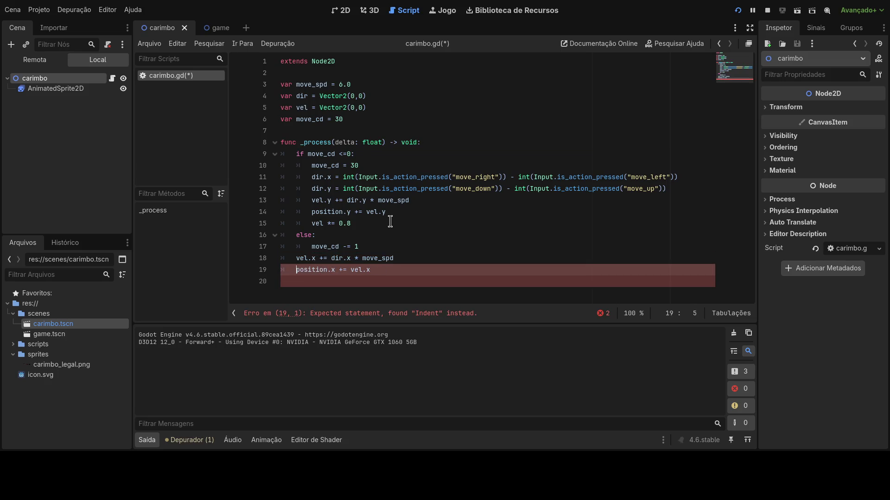
# Move the vel.y and position.y lines to function level at the end, then save and run
pyautogui.moveTo(404, 212); pyautogui.dragTo(249, 200)
pyautogui.hotkey('ctrl', 'c')
pyautogui.press('BackSpace')
pyautogui.click(292, 270)
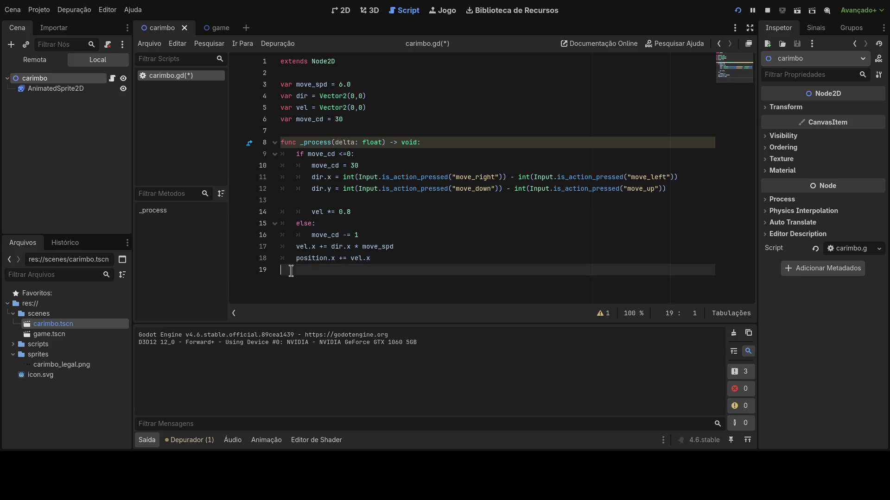
pyautogui.hotkey('ctrl', 'v')
pyautogui.click(311, 269)
pyautogui.press('BackSpace')
pyautogui.click(312, 281)
pyautogui.press('BackSpace')
pyautogui.click(737, 11)
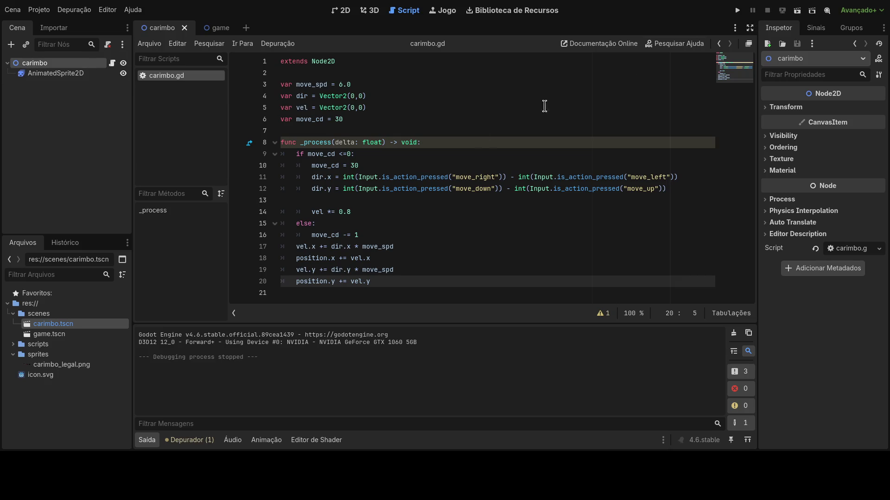
# Move the 'vel *= 0.8' damping out of the if block to after position.y, and rerun
pyautogui.click(349, 212)
pyautogui.moveTo(349, 212); pyautogui.dragTo(281, 212)
pyautogui.press('BackSpace')
pyautogui.press('BackSpace')
pyautogui.press('BackSpace')
pyautogui.click(401, 261)
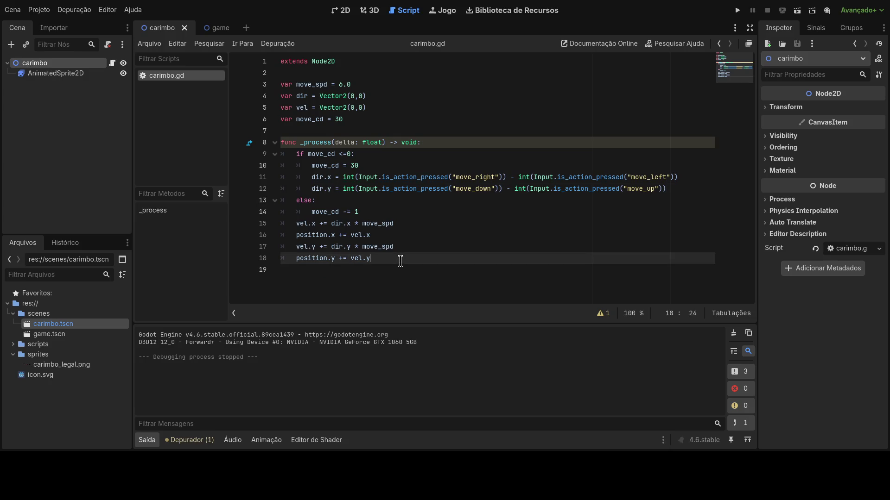
pyautogui.press('Return')
pyautogui.write('vel *= 0.8')
pyautogui.click(737, 10)
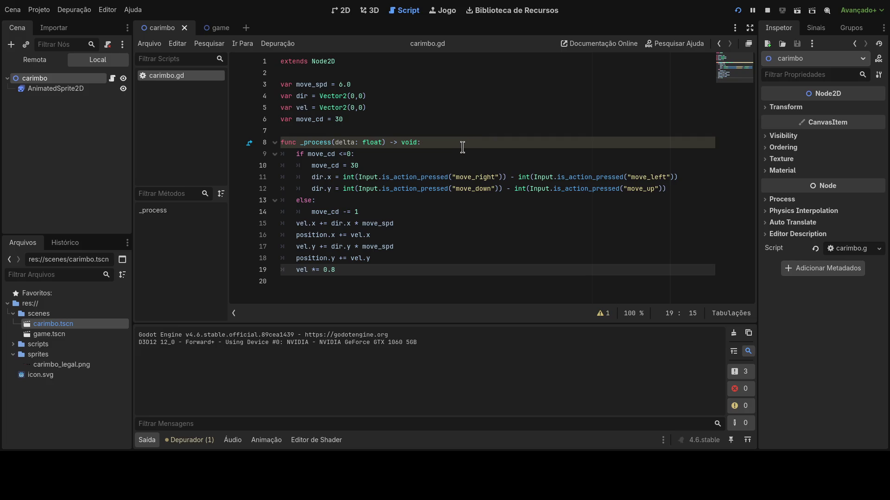
# Select the 'move_cd = 30' reset statement in the cooldown block
pyautogui.click(383, 165)
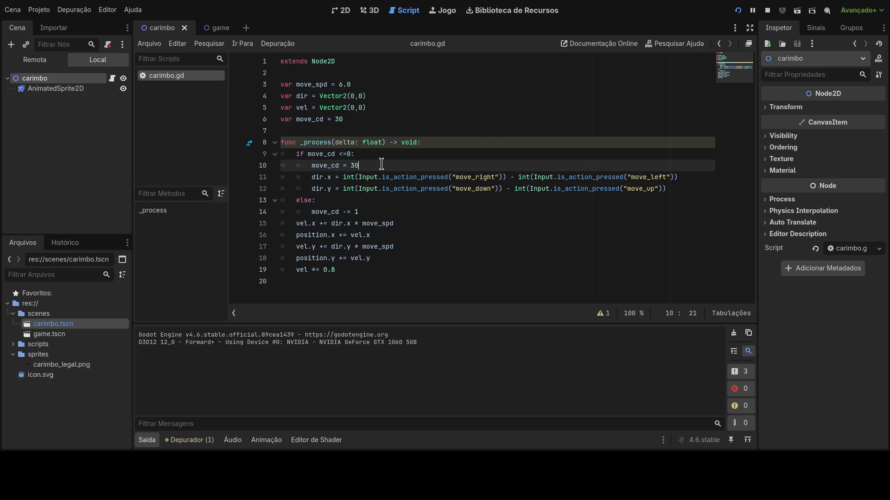
pyautogui.click(351, 154)
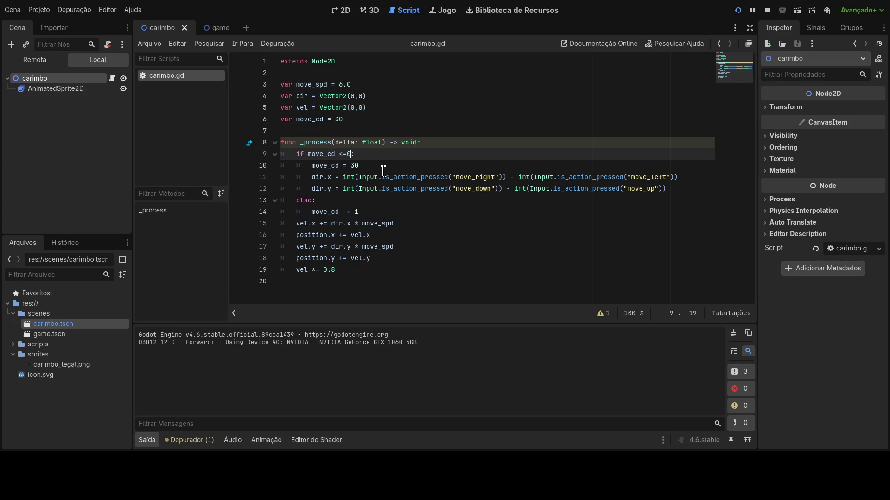
pyautogui.write(':')
pyautogui.moveTo(376, 166); pyautogui.dragTo(312, 166)
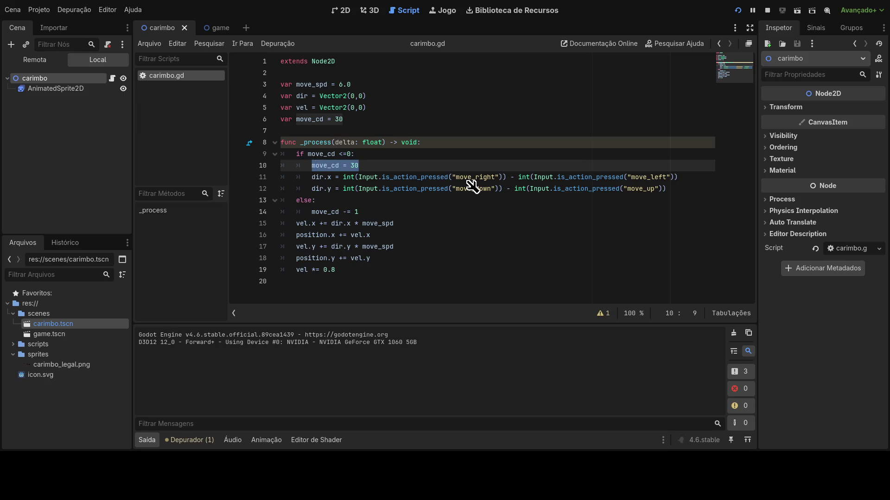
# Replace the reset statement with an 'if (vel != 0' condition
pyautogui.hotkey('ctrl', 'x')
pyautogui.write('if ( mo')
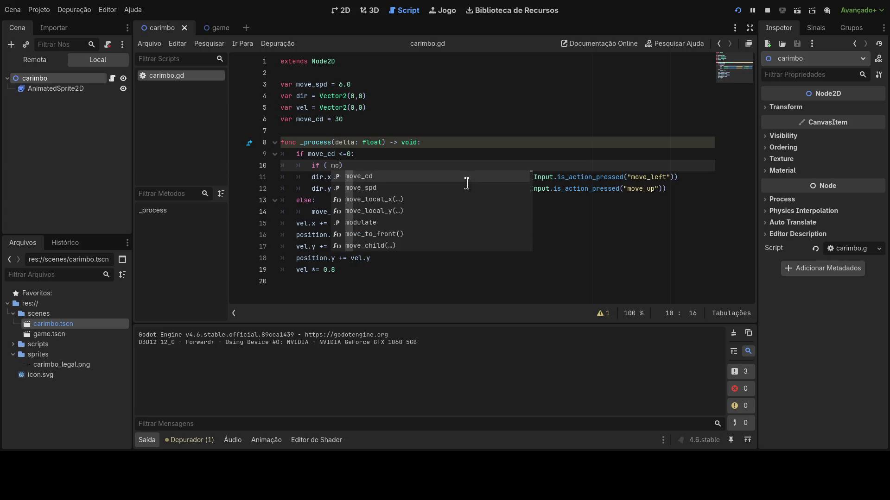
pyautogui.press('BackSpace')
pyautogui.press('BackSpace')
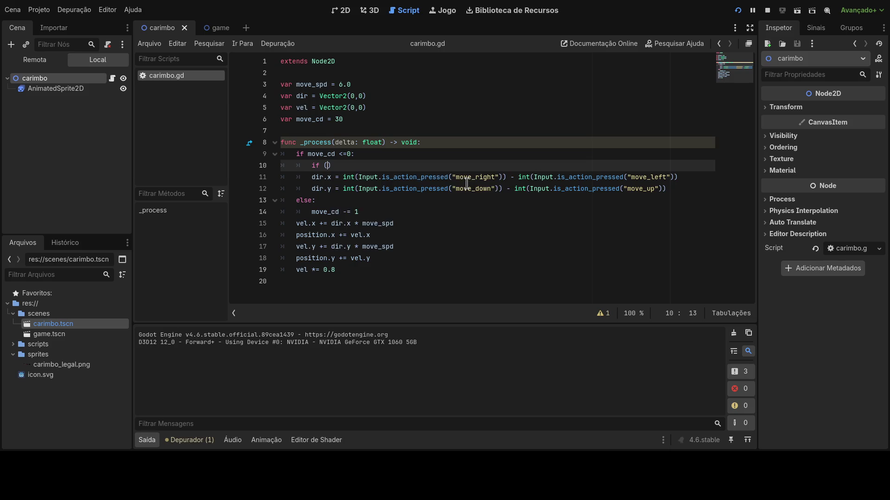
pyautogui.write('x')
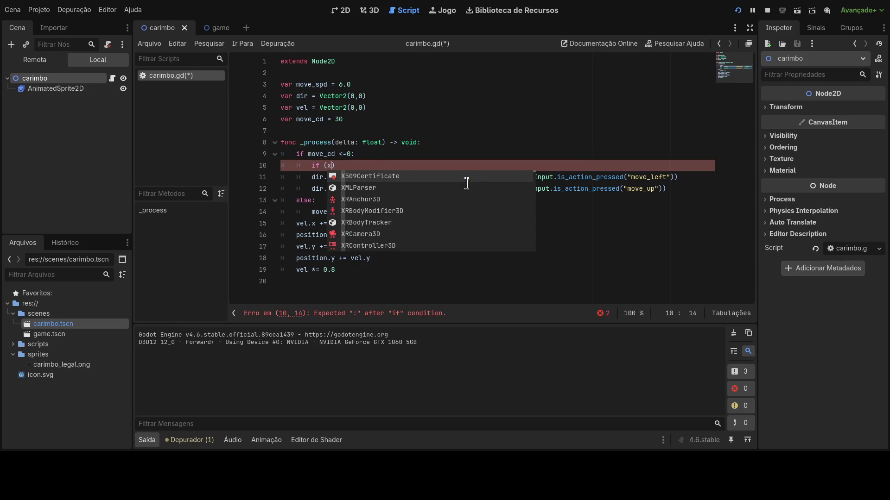
pyautogui.press('BackSpace')
pyautogui.write('vel !')
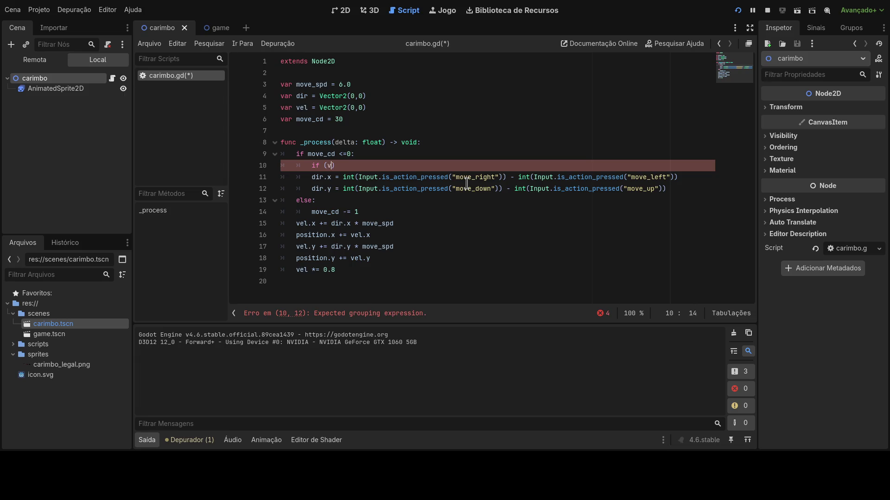
pyautogui.write('= 0 ')
pyautogui.write('move_cd = 30')
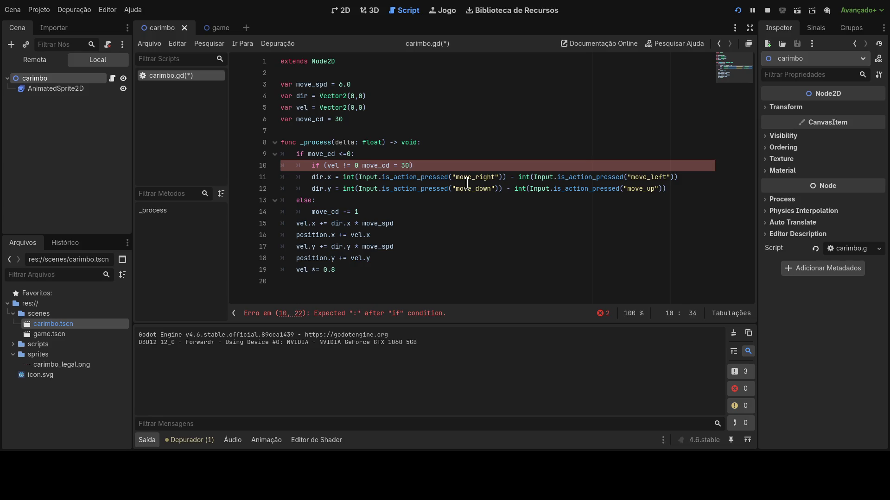
pyautogui.hotkey('ctrl', 'z')
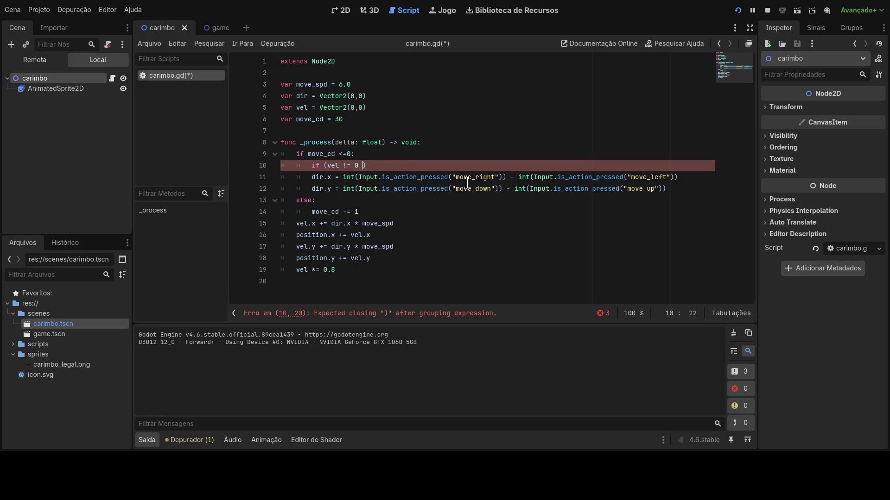
# Complete it as 'if vel != 0: move_cd = 30' without parentheses, then save and rerun
pyautogui.press('Right')
pyautogui.write(': move_cd = 30')
pyautogui.press('Left')
pyautogui.press('Left')
pyautogui.press('Left')
pyautogui.press('Left')
pyautogui.press('BackSpace')
pyautogui.press('Right')
pyautogui.click(467, 183)
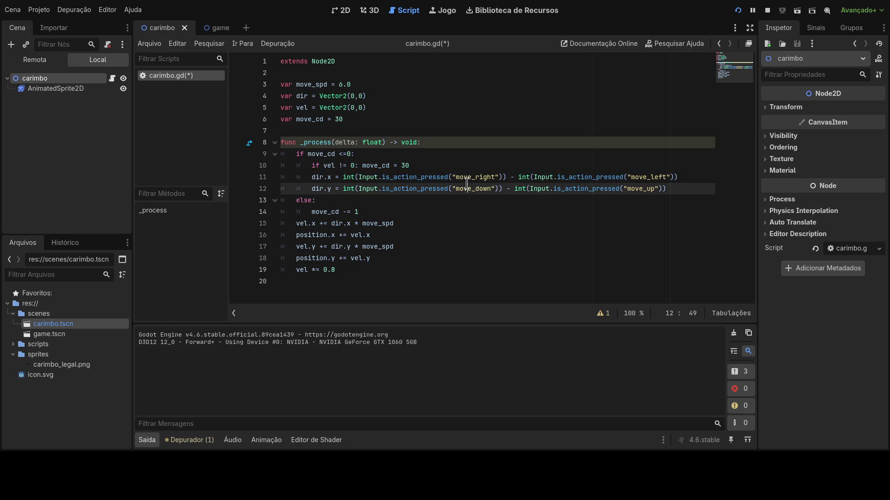
pyautogui.click(737, 10)
# Save the script and change line 10's comparison to 'vel != Vector2(0,0)'
pyautogui.write('d')
pyautogui.press('BackSpace')
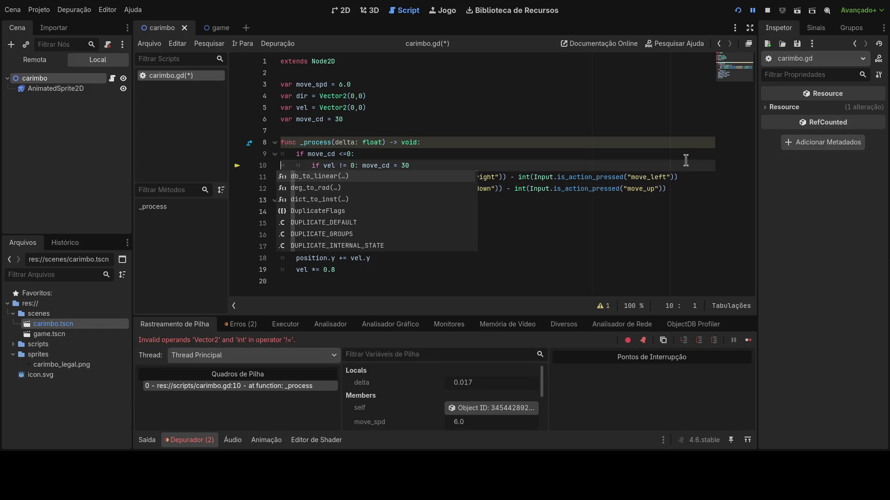
pyautogui.hotkey('ctrl', 's')
pyautogui.click(482, 153)
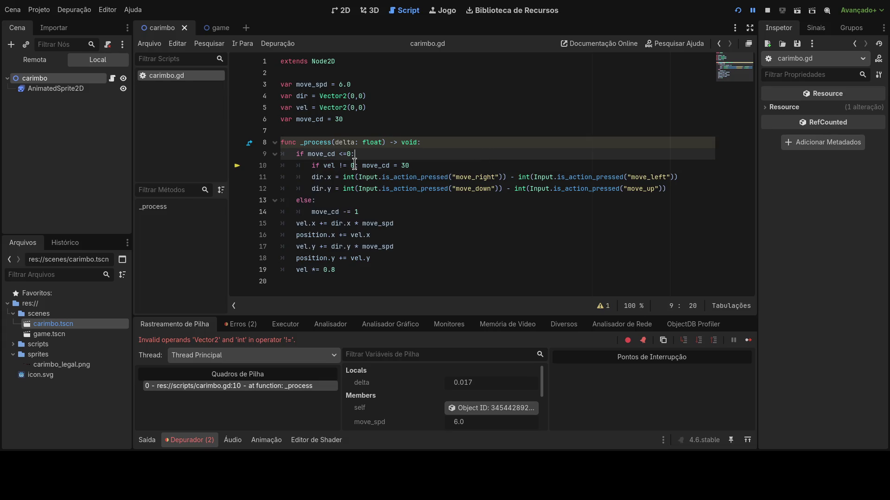
pyautogui.click(336, 164)
pyautogui.doubleClick(354, 166)
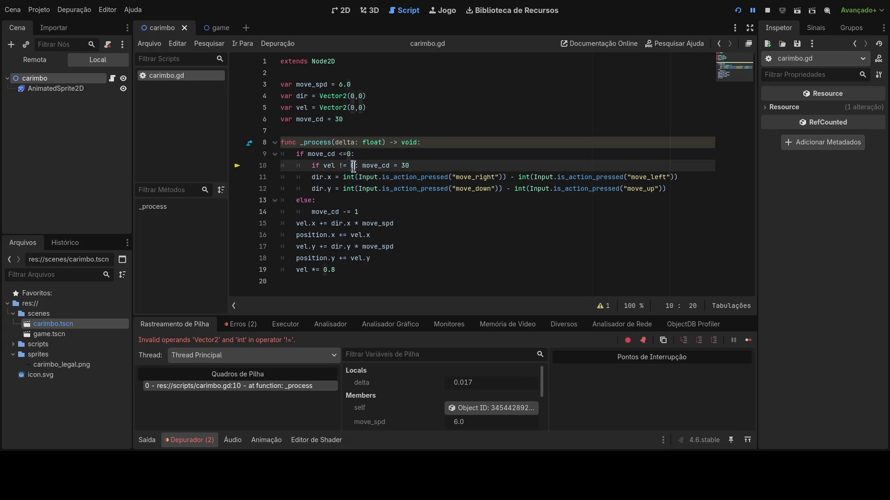
pyautogui.write('Vezt')
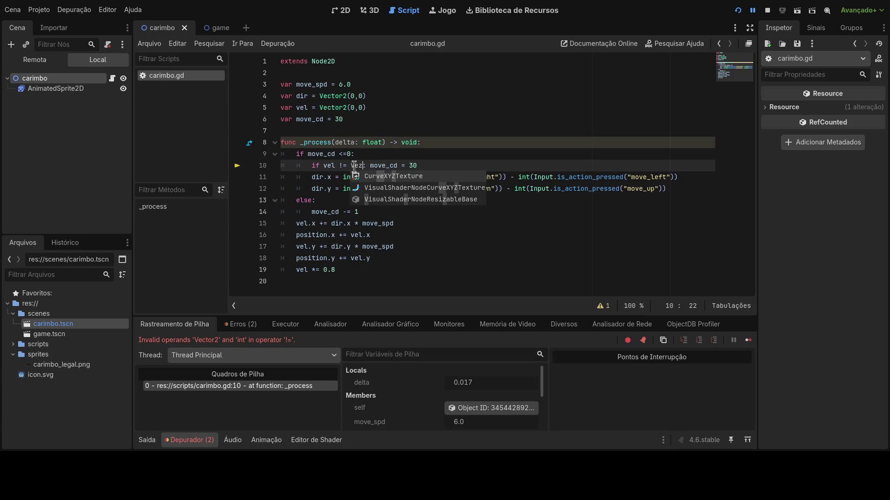
pyautogui.press('BackSpace')
pyautogui.press('BackSpace')
pyautogui.write('ctor2')
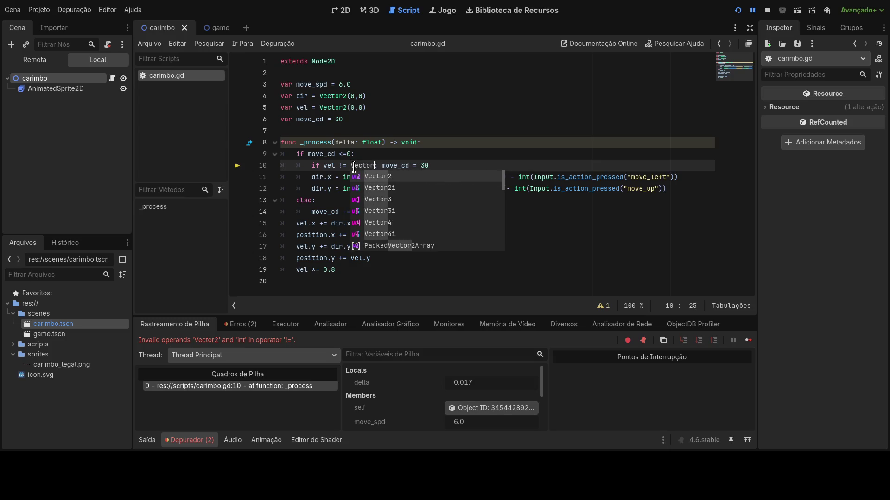
pyautogui.press('Escape')
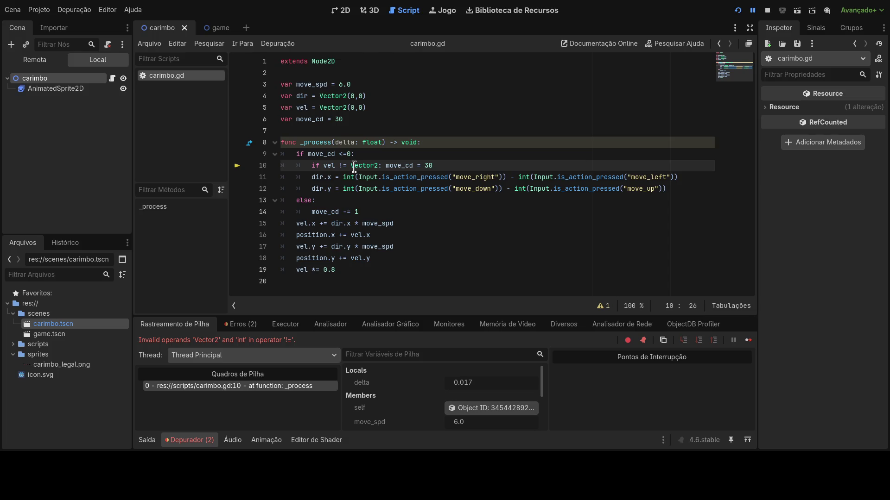
pyautogui.hotkey('ctrl', 'space')
pyautogui.press('Escape')
pyautogui.write('(0,')
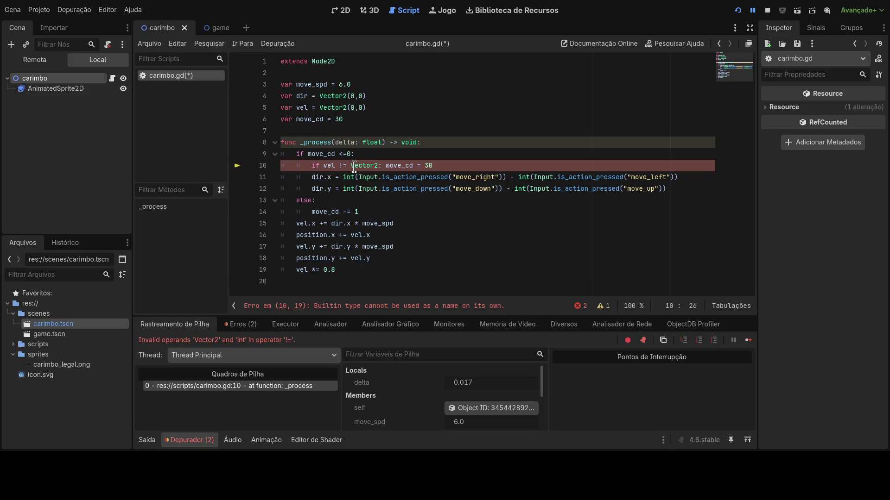
pyautogui.write('0')
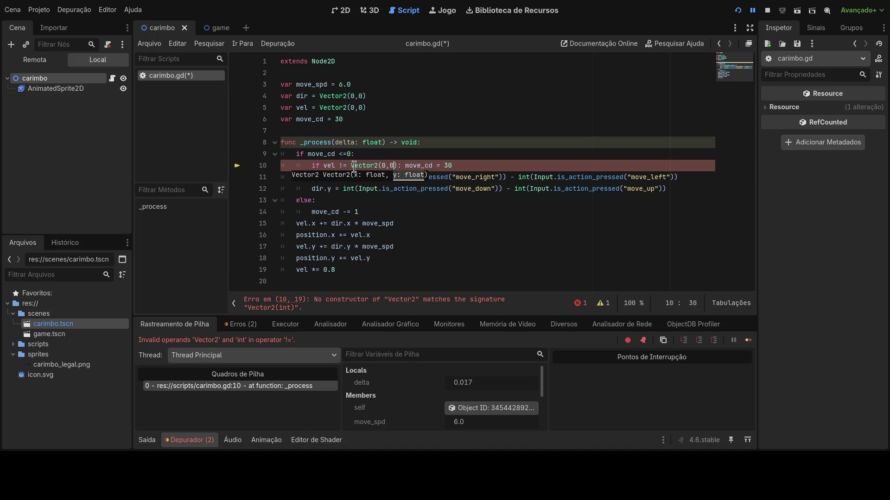
pyautogui.click(354, 167)
# Copy line 10's condition onto a new line 19 and change it to compare vel.x with <=
pyautogui.click(392, 267)
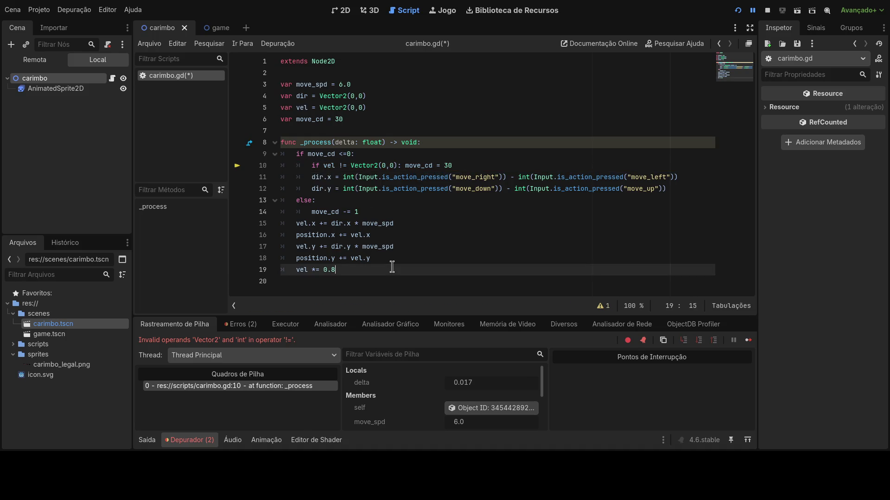
pyautogui.click(395, 260)
pyautogui.press('Return')
pyautogui.write('if(')
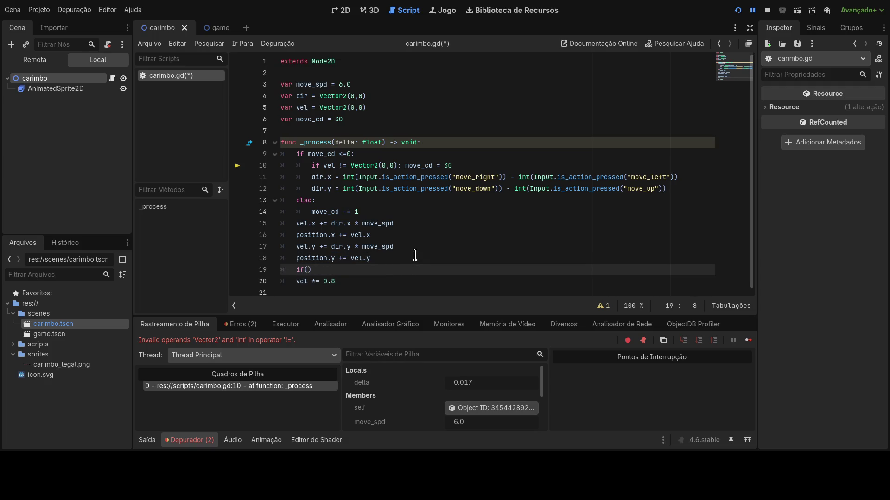
pyautogui.write('vel')
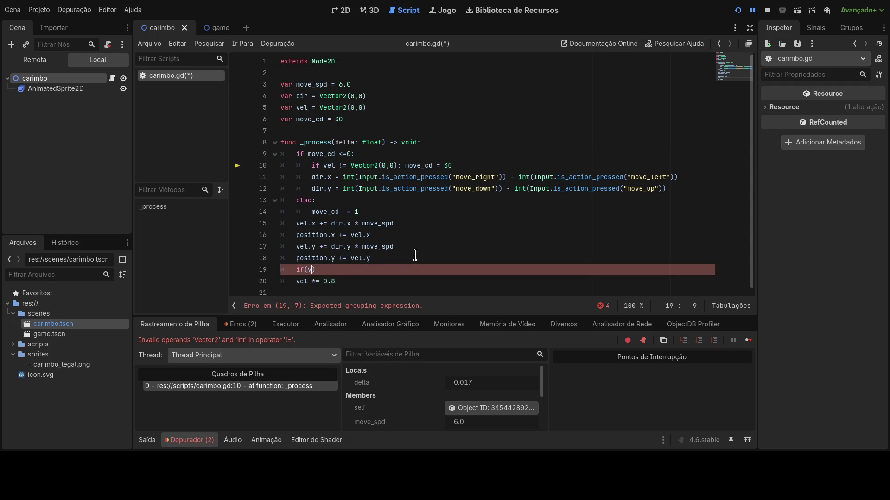
pyautogui.press('BackSpace')
pyautogui.press('BackSpace')
pyautogui.press('BackSpace')
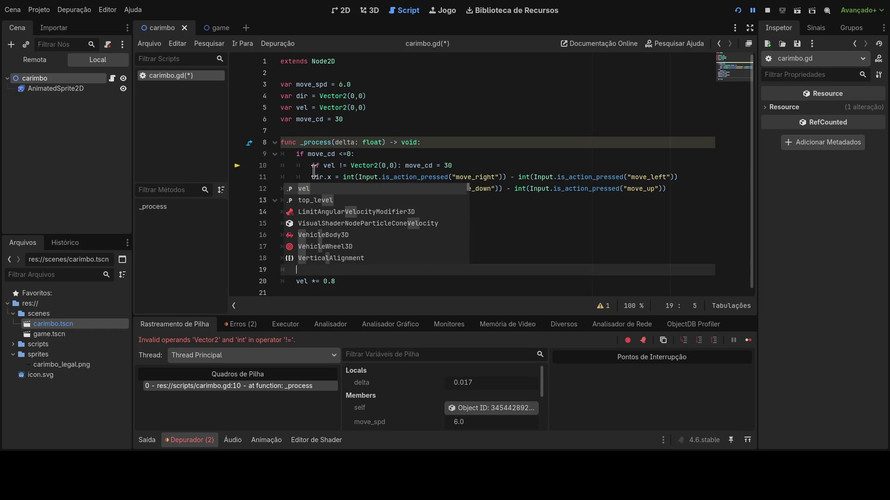
pyautogui.moveTo(311, 165); pyautogui.dragTo(405, 170)
pyautogui.hotkey('ctrl', 'c')
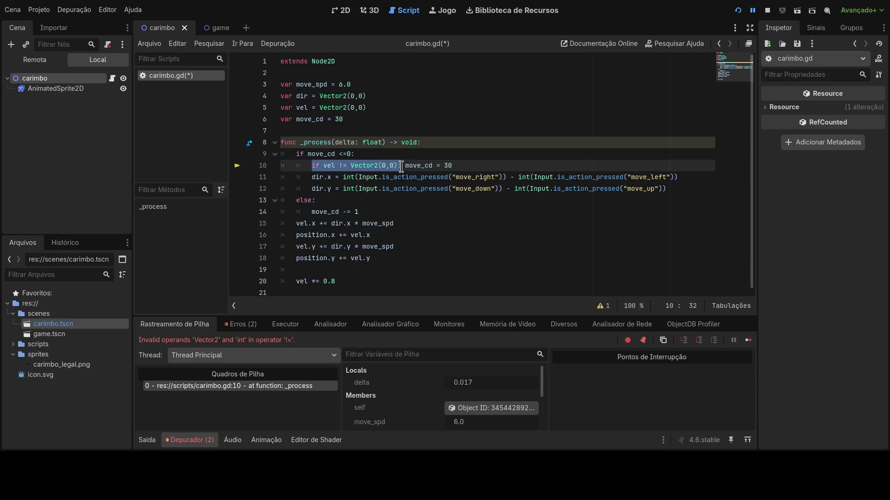
pyautogui.click(324, 270)
pyautogui.hotkey('ctrl', 'v')
pyautogui.click(345, 270)
pyautogui.press('Left')
pyautogui.press('Left')
pyautogui.press('Left')
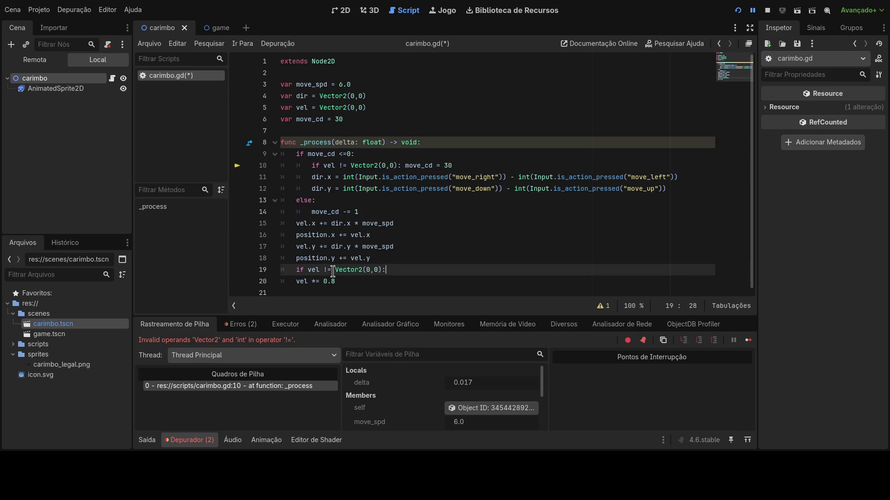
pyautogui.press('BackSpace')
pyautogui.write('<')
pyautogui.write('.x')
pyautogui.press('Right')
pyautogui.press('Right')
pyautogui.press('Right')
# Finish line 19 as 'if vel.x <= 0.2: vel.x = 0'
pyautogui.press('Left')
pyautogui.press('BackSpace')
pyautogui.press('BackSpace')
pyautogui.press('BackSpace')
pyautogui.press('Right')
pyautogui.press('Delete')
pyautogui.press('Delete')
pyautogui.write('.')
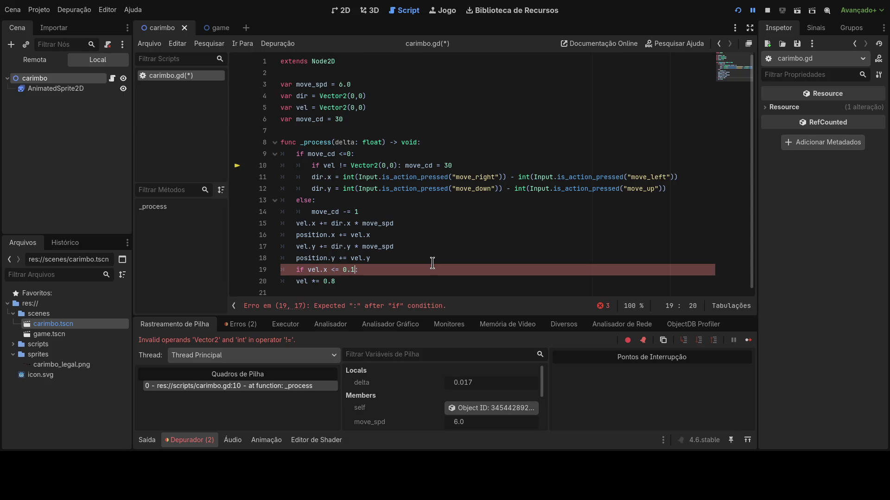
pyautogui.write('2: ')
pyautogui.write('vel.x')
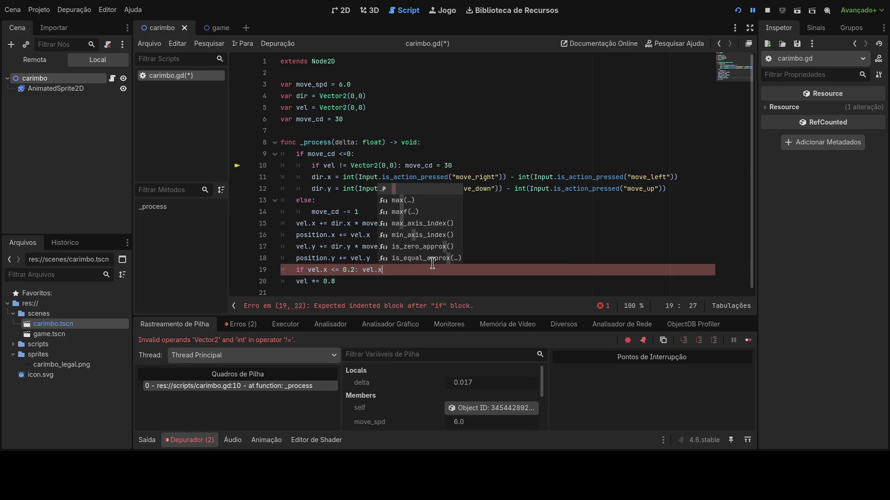
pyautogui.write(' = 0')
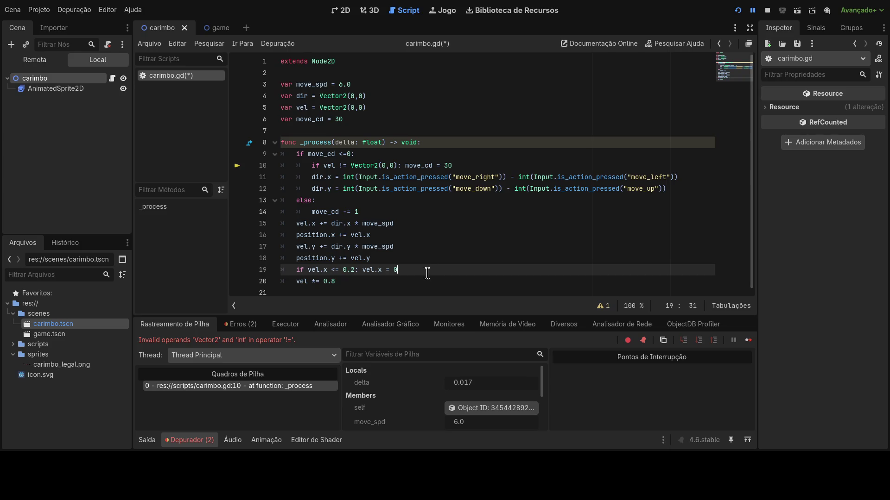
# Duplicate the check onto line 20 and change it to 'if vel.y <= 0.2: vel.y = 0'
pyautogui.moveTo(427, 272); pyautogui.dragTo(279, 265)
pyautogui.click(409, 270)
pyautogui.hotkey('ctrl', 'shift', 'd')
pyautogui.press('Left')
pyautogui.press('Left')
pyautogui.press('Left')
pyautogui.press('BackSpace')
pyautogui.write('y')
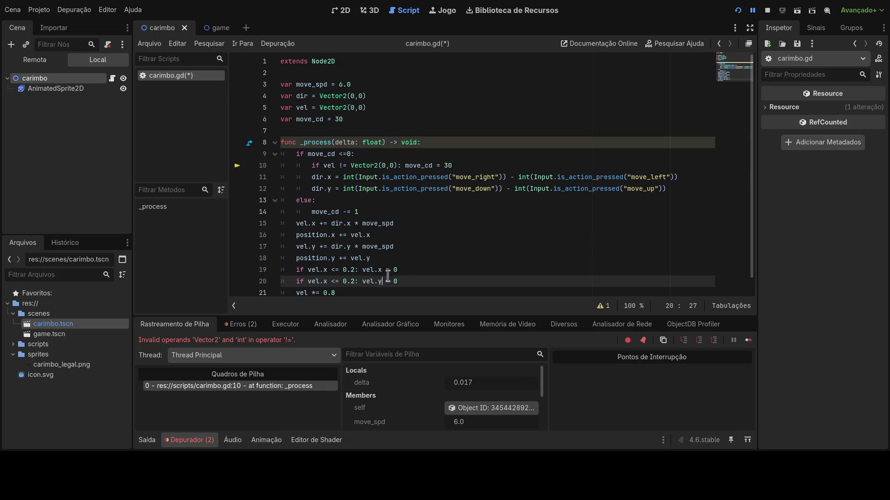
pyautogui.doubleClick(321, 283)
pyautogui.write('y')
pyautogui.moveTo(427, 281); pyautogui.dragTo(297, 277)
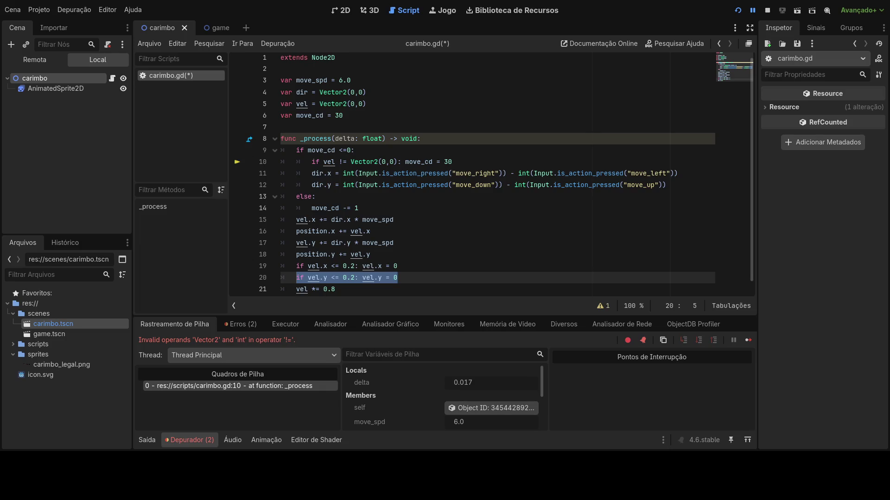
pyautogui.moveTo(406, 278); pyautogui.dragTo(269, 269)
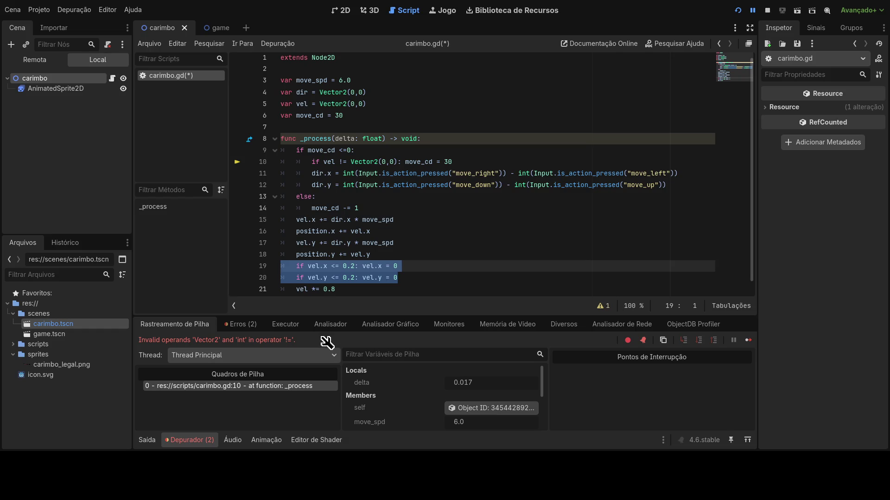
# Wrap vel.x and vel.y in abs() in both snap conditions
pyautogui.click(322, 284)
pyautogui.click(308, 266)
pyautogui.write('abs')
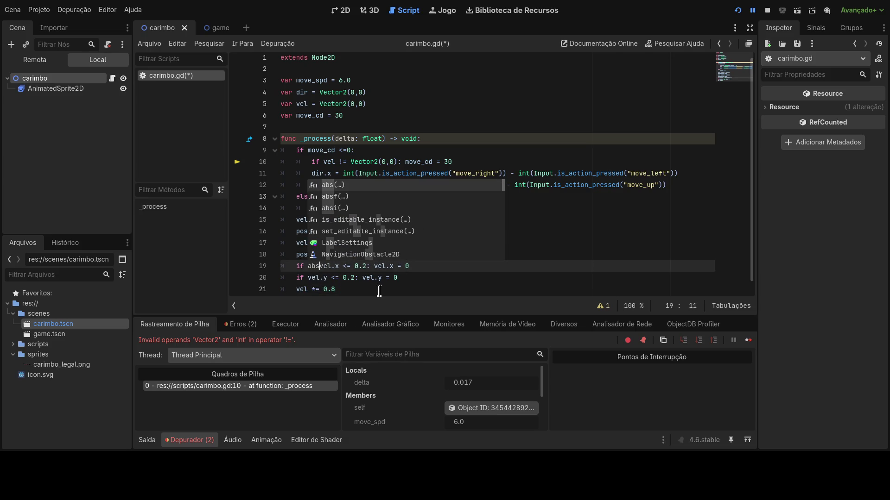
pyautogui.press('Return')
pyautogui.press('Right')
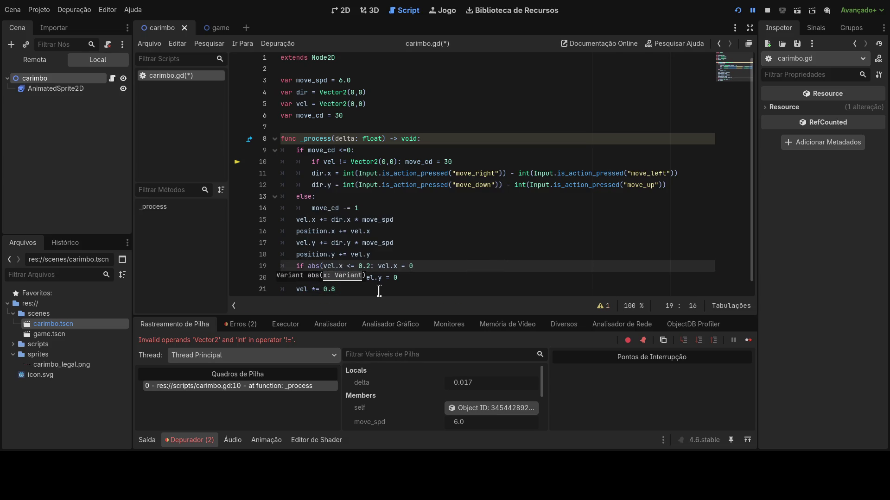
pyautogui.write(')')
pyautogui.press('Down')
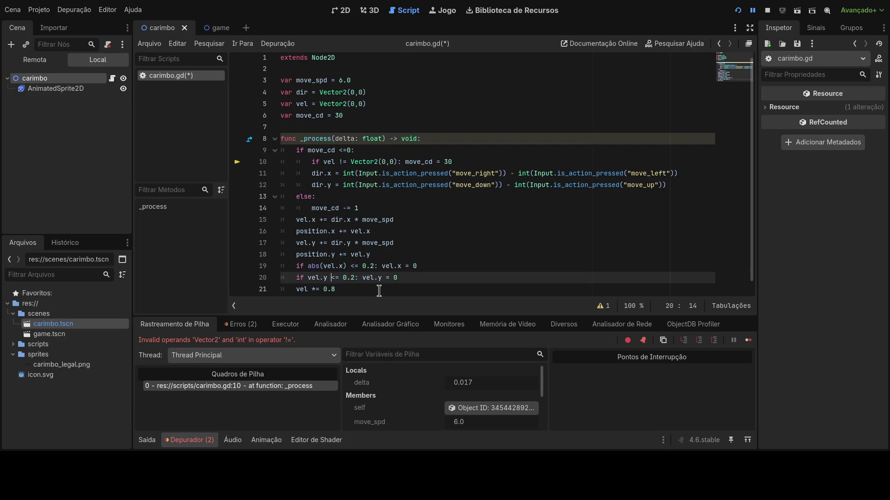
pyautogui.write(')')
pyautogui.press('Left')
pyautogui.press('Left')
pyautogui.press('Left')
pyautogui.write('abs(')
pyautogui.click(379, 291)
pyautogui.scroll(-1, 436, 139)
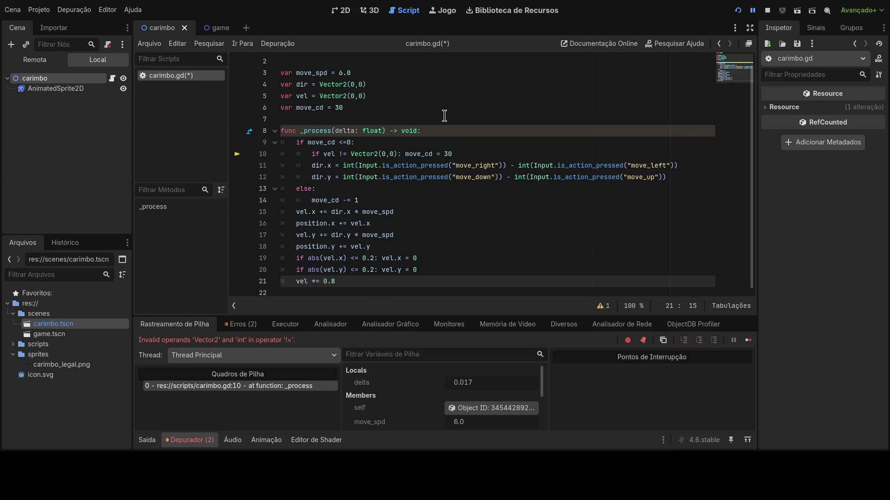
# Change the friction damping from vel *= 0.8 to 0.5 and restart the game
pyautogui.click(739, 10)
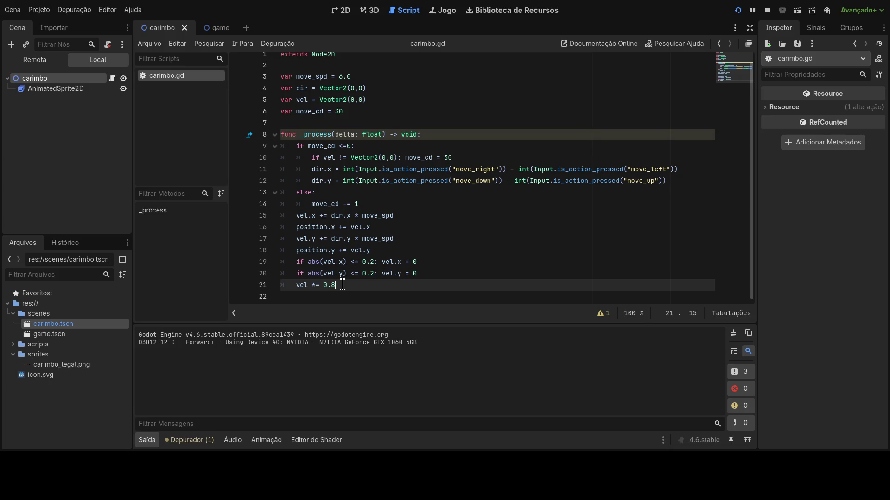
pyautogui.press('BackSpace')
pyautogui.write('5')
pyautogui.click(402, 267)
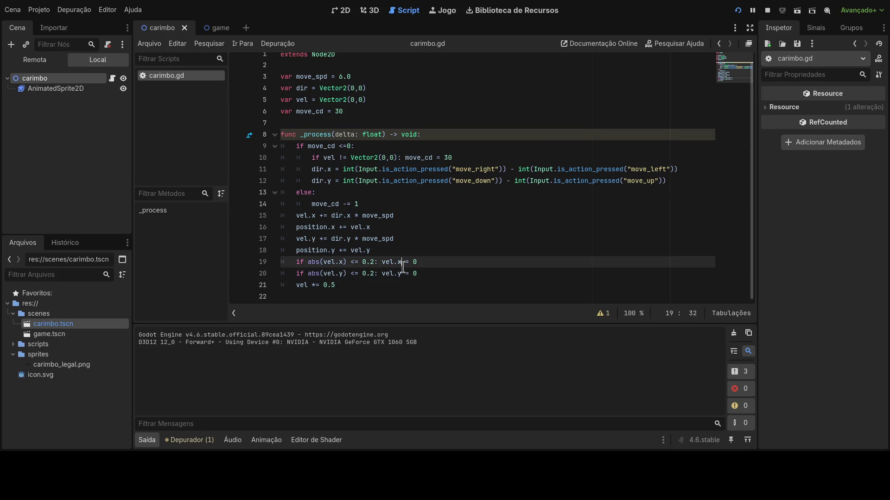
pyautogui.click(736, 11)
# Set move_cd to 5 at its declaration and at its reset, restarting the game to test
pyautogui.click(338, 112)
pyautogui.doubleClick(337, 112)
pyautogui.write('5')
pyautogui.click(393, 194)
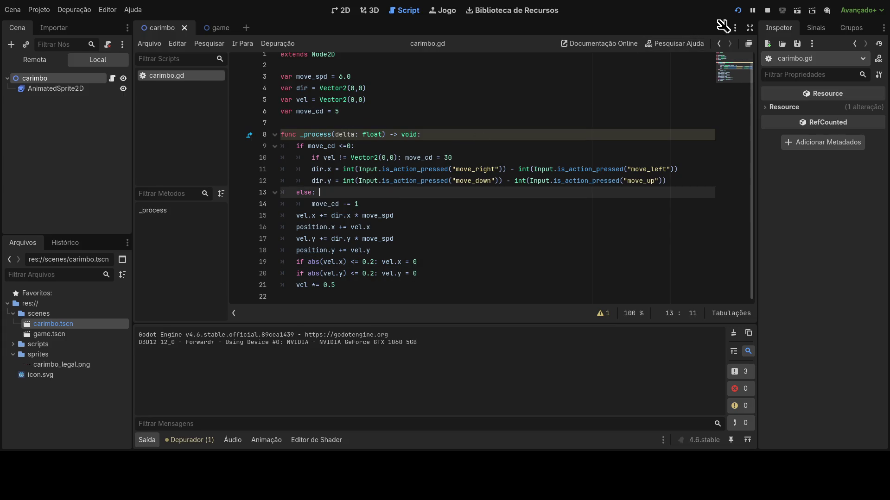
pyautogui.click(738, 10)
pyautogui.doubleClick(452, 157)
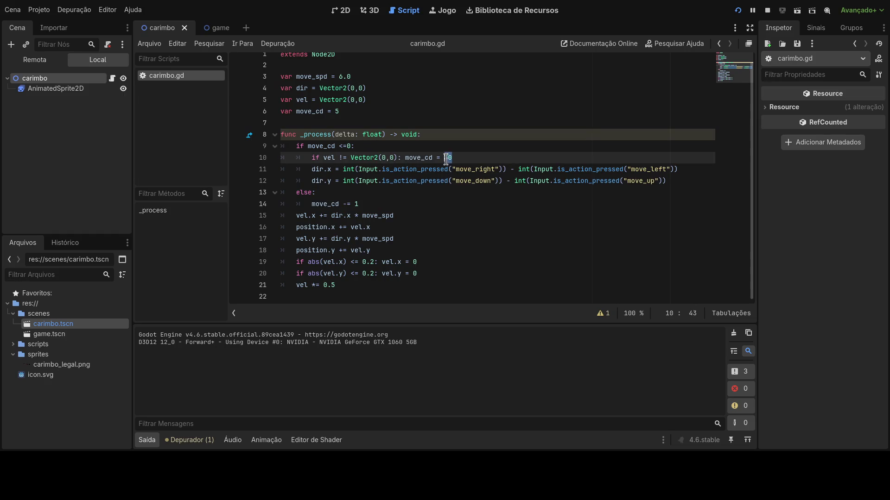
pyautogui.write('5')
pyautogui.click(738, 10)
pyautogui.click(738, 10)
# Change move_spd to 3.0
pyautogui.click(343, 77)
pyautogui.press('BackSpace')
pyautogui.write('3')
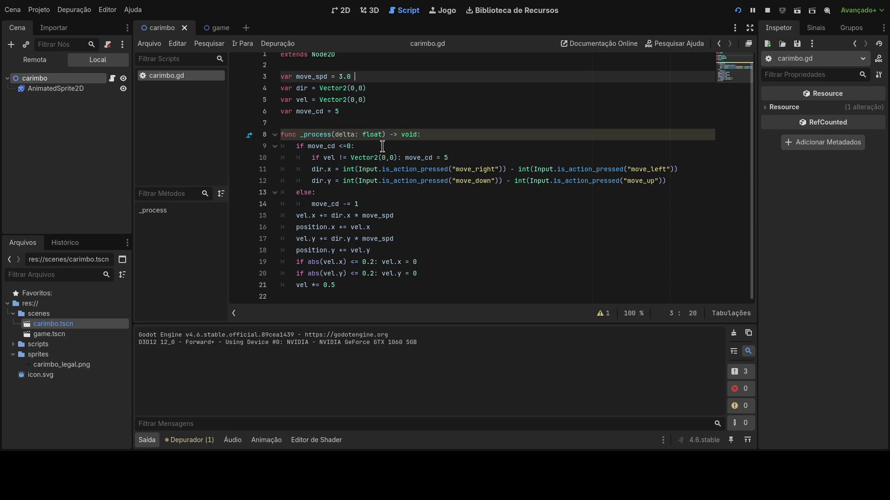
pyautogui.click(440, 137)
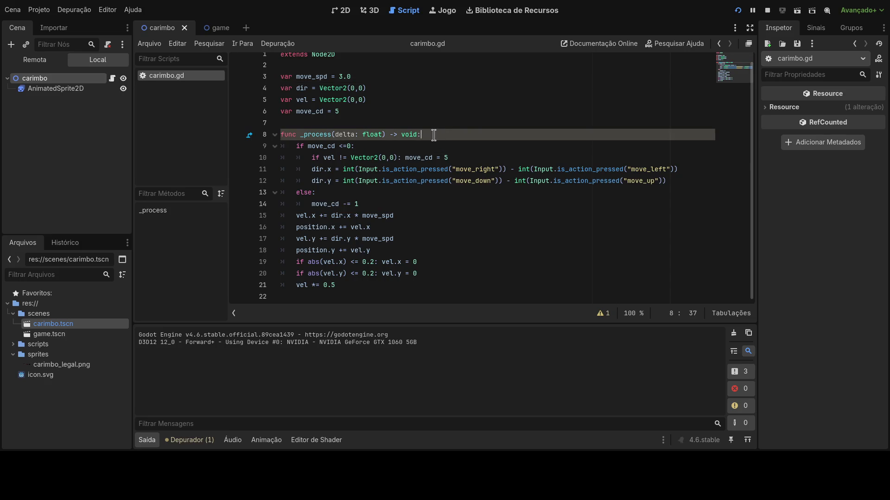
pyautogui.click(676, 180)
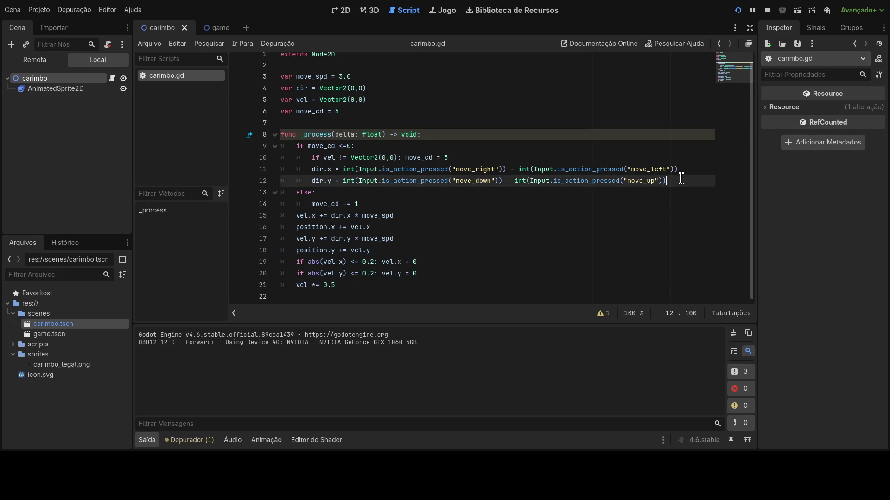
pyautogui.press('Return')
pyautogui.write('anim')
pyautogui.press('BackSpace')
pyautogui.press('BackSpace')
pyautogui.press('BackSpace')
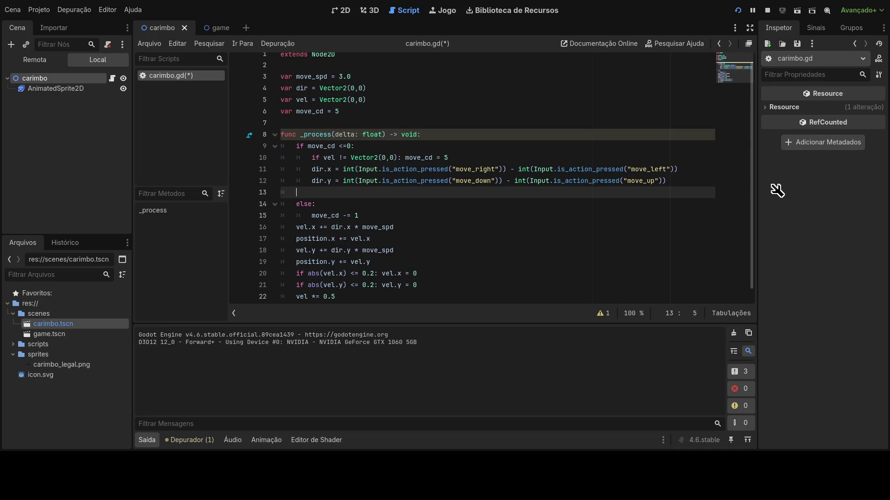
pyautogui.press('BackSpace')
pyautogui.press('BackSpace')
pyautogui.press('Down')
pyautogui.press('Down')
pyautogui.press('Down')
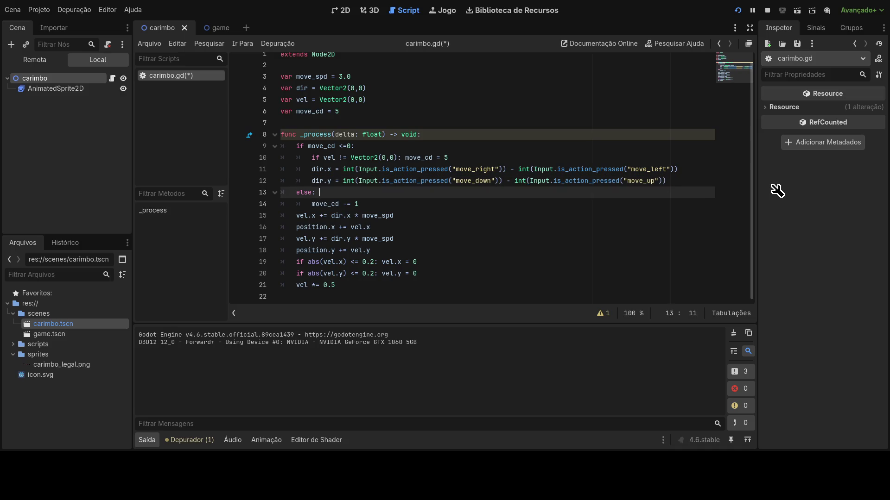
pyautogui.press('Return')
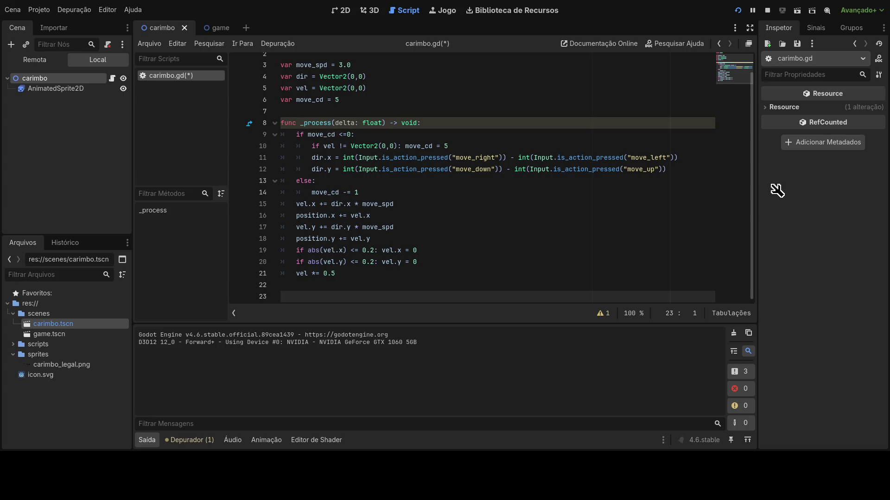
pyautogui.click(745, 10)
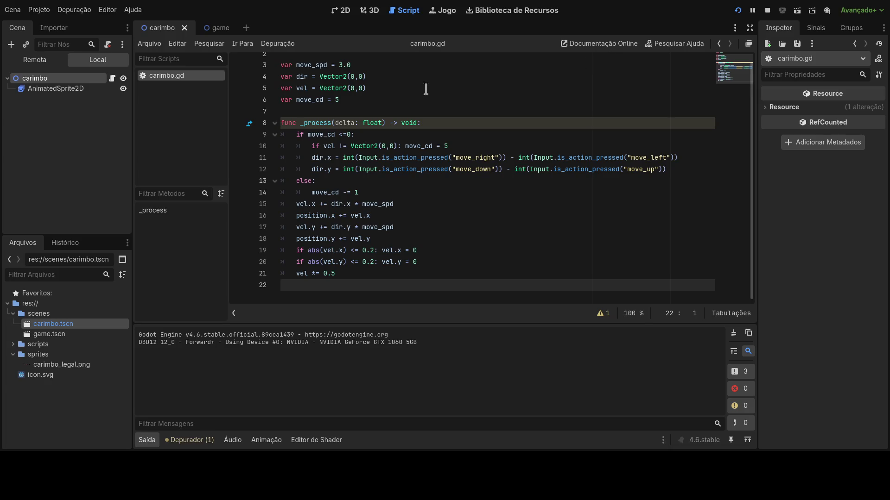
# Select AnimatedSprite2D and compare the stamp animation's frames with default
pyautogui.click(106, 89)
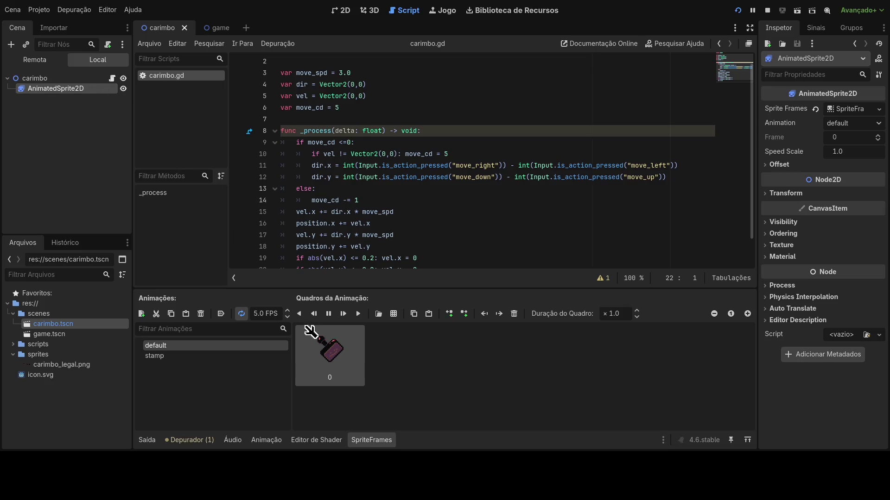
pyautogui.click(235, 356)
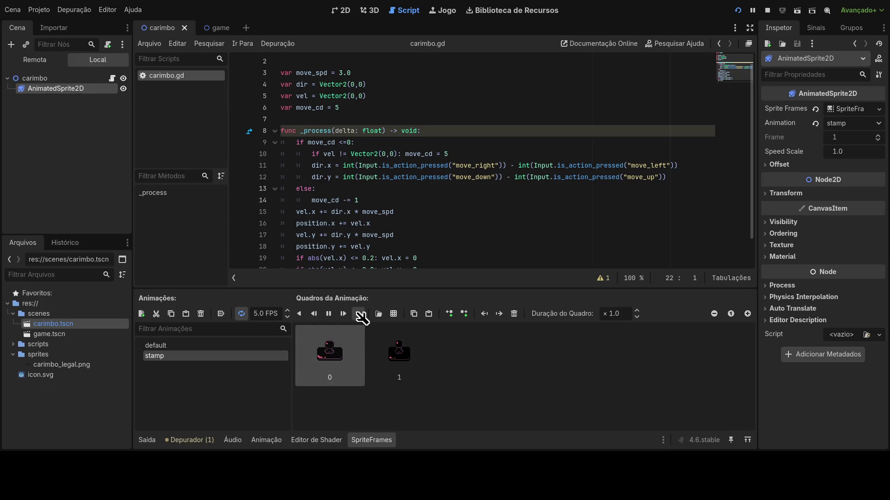
pyautogui.click(244, 347)
pyautogui.click(236, 357)
# Add a new line after vel *= 0.5 at the end of _process
pyautogui.click(300, 181)
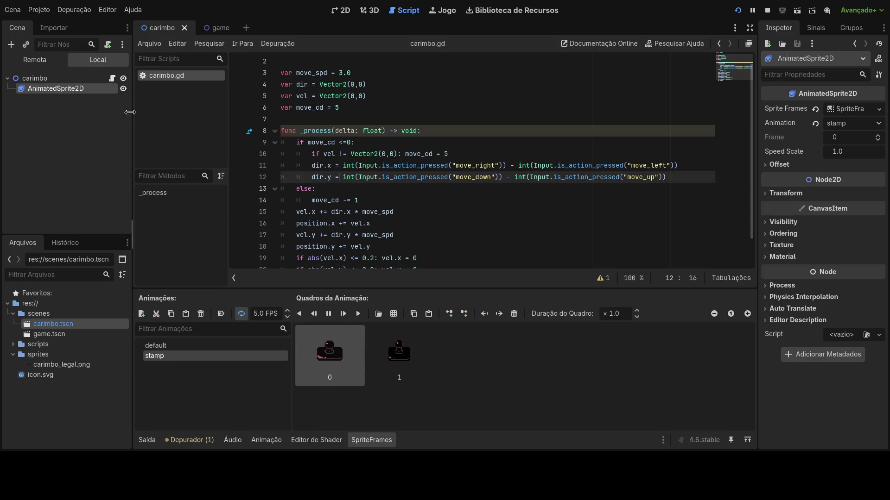
pyautogui.moveTo(85, 88)
pyautogui.mouseDown()
pyautogui.moveTo(98, 101)
pyautogui.moveTo(392, 179)
pyautogui.mouseUp()
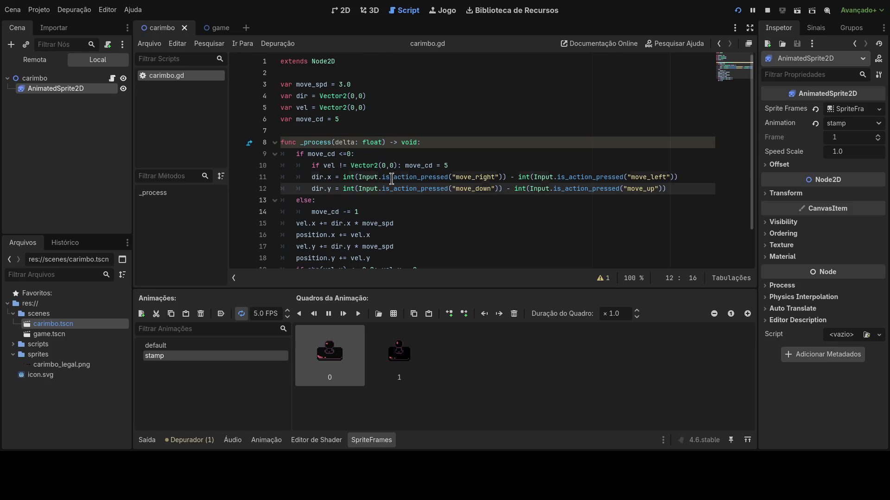
pyautogui.scroll(-2, 392, 179)
pyautogui.click(394, 251)
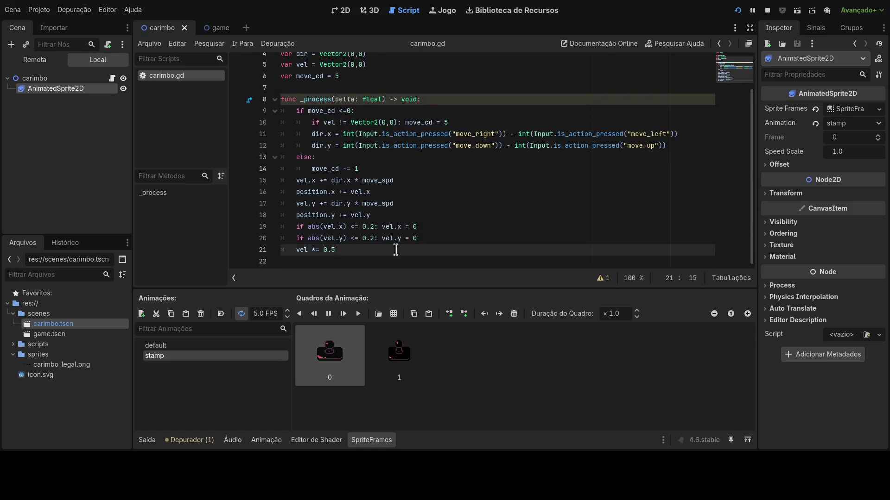
pyautogui.press('Return')
pyautogui.press('Return')
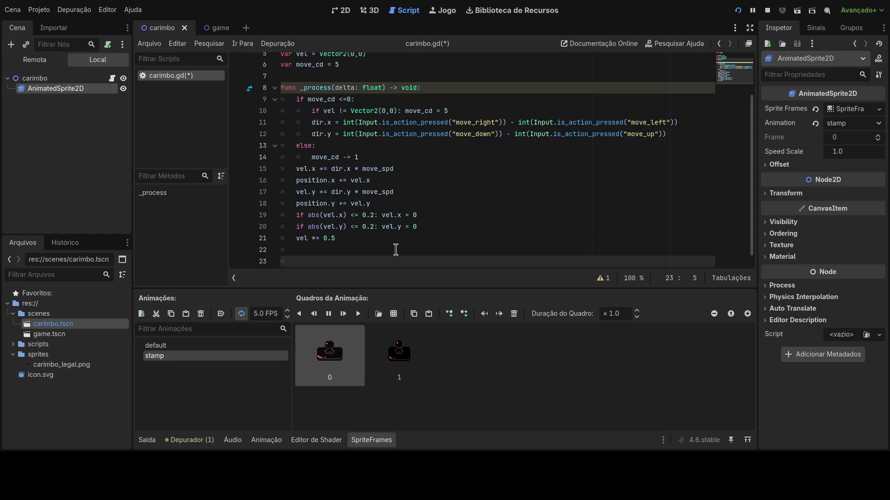
# Start an if block on vel != Vector2(0,0), reusing the comparison from line 10
pyautogui.write('if(')
pyautogui.press('BackSpace')
pyautogui.write('vel')
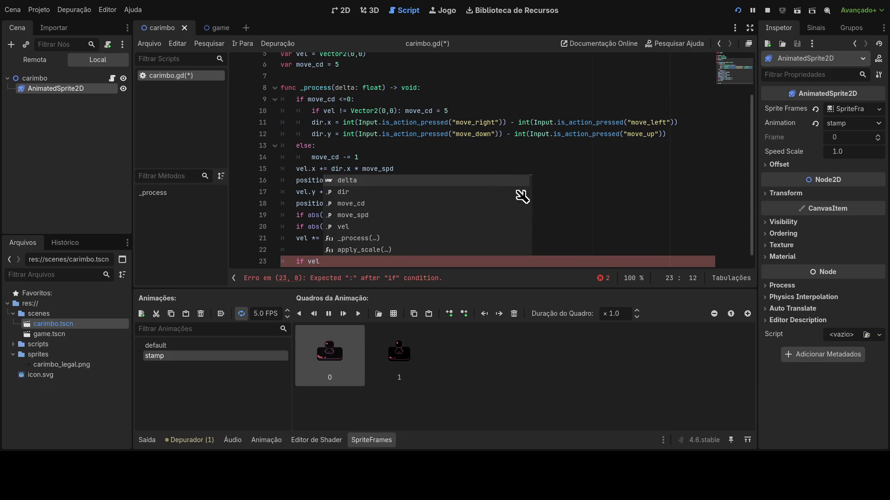
pyautogui.click(339, 112)
pyautogui.moveTo(338, 112); pyautogui.dragTo(402, 113)
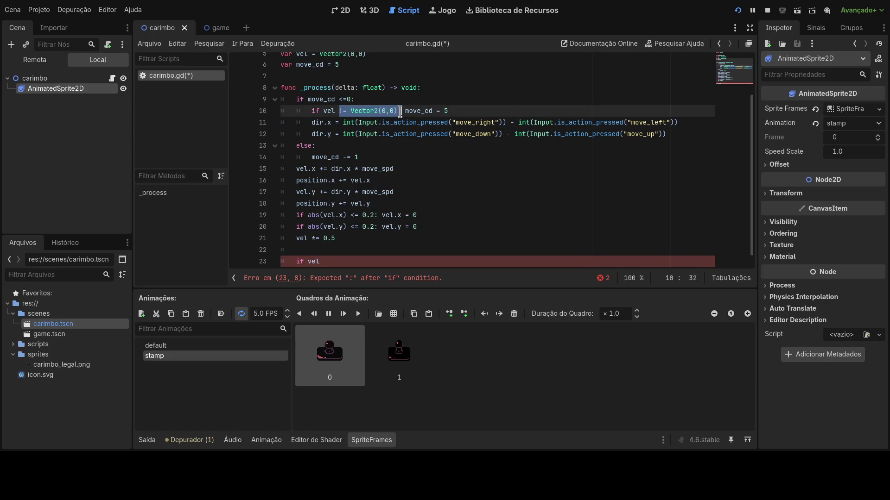
pyautogui.click(328, 260)
pyautogui.write('!= Vector2(0,0):')
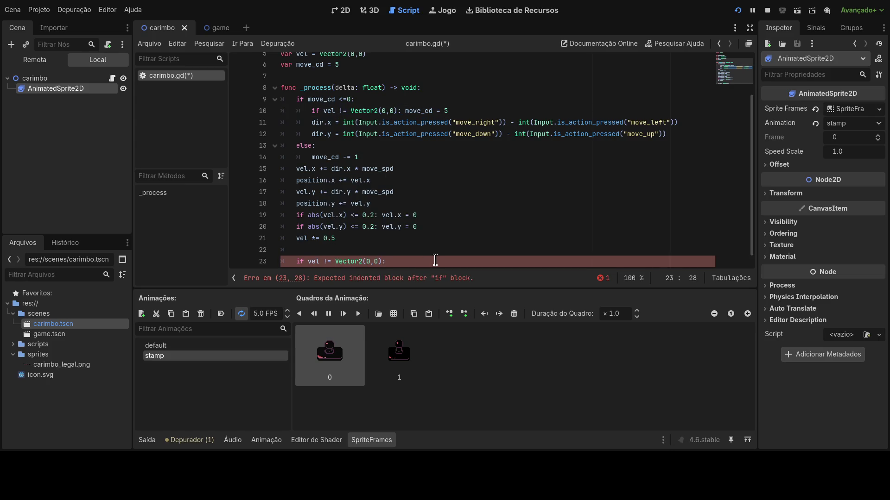
pyautogui.scroll(-1, 464, 261)
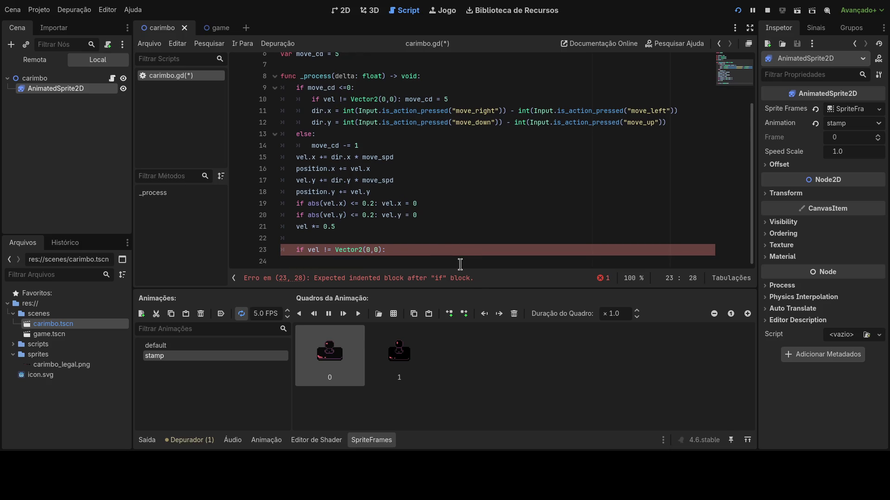
pyautogui.press('Return')
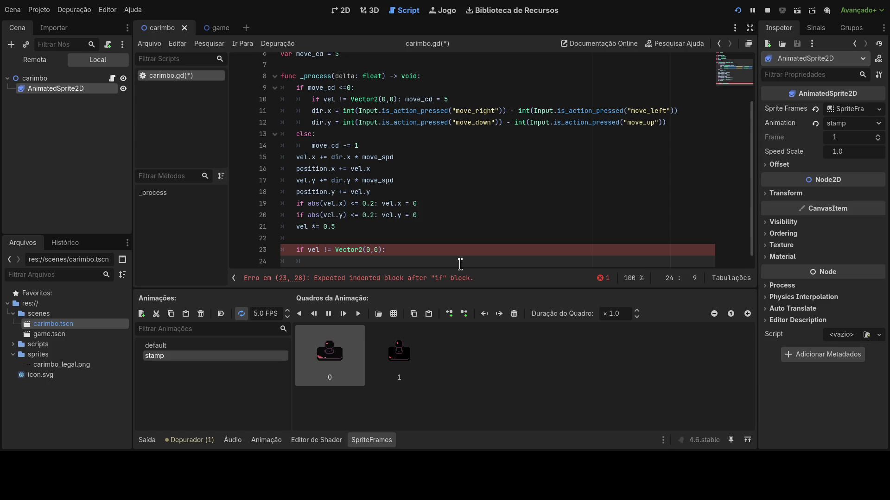
# Change the new if condition to vel == Vector2(0,0)
pyautogui.press('Up')
pyautogui.press('BackSpace')
pyautogui.write('=')
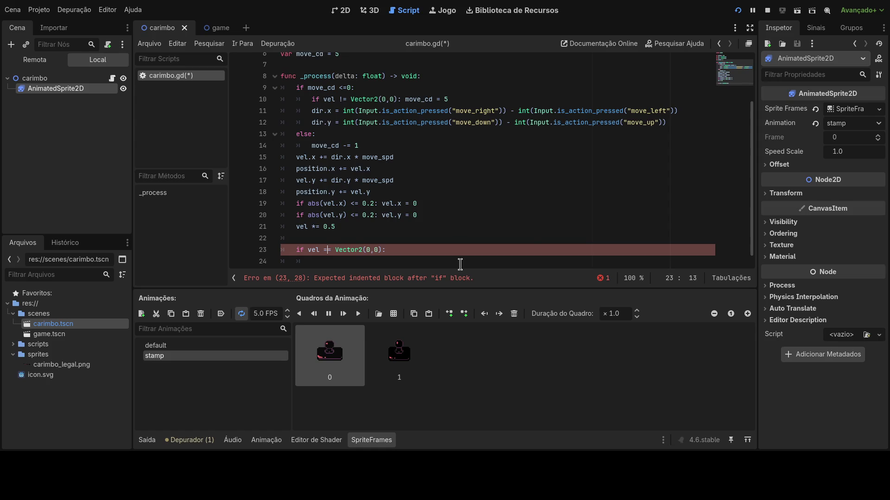
pyautogui.press('Down')
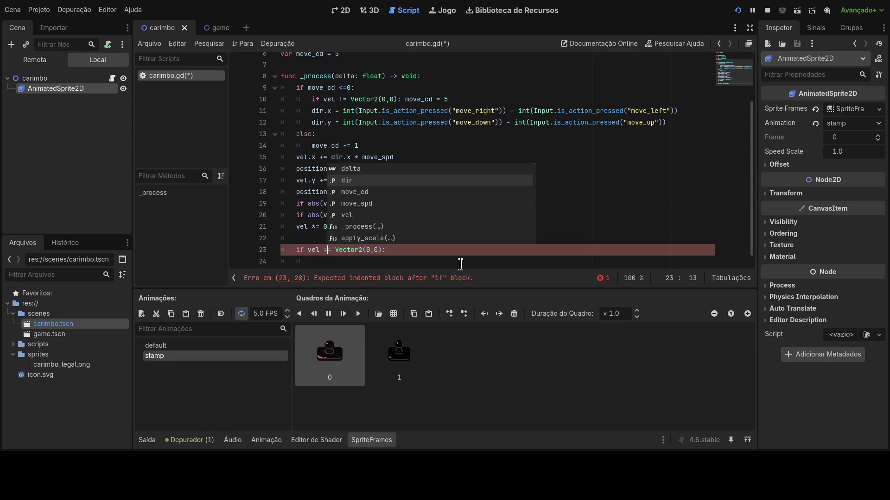
pyautogui.click(461, 264)
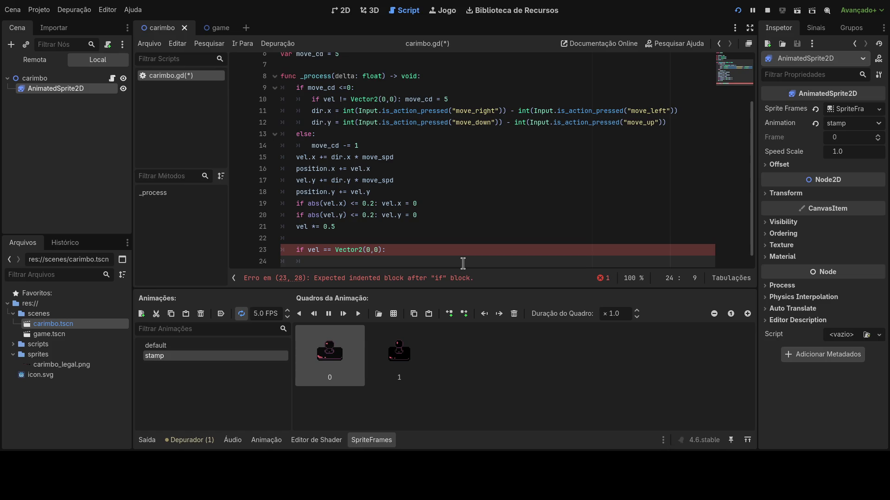
# Insert a $AnimatedSprite2D reference inside the if block by dragging the node in
pyautogui.write('animat')
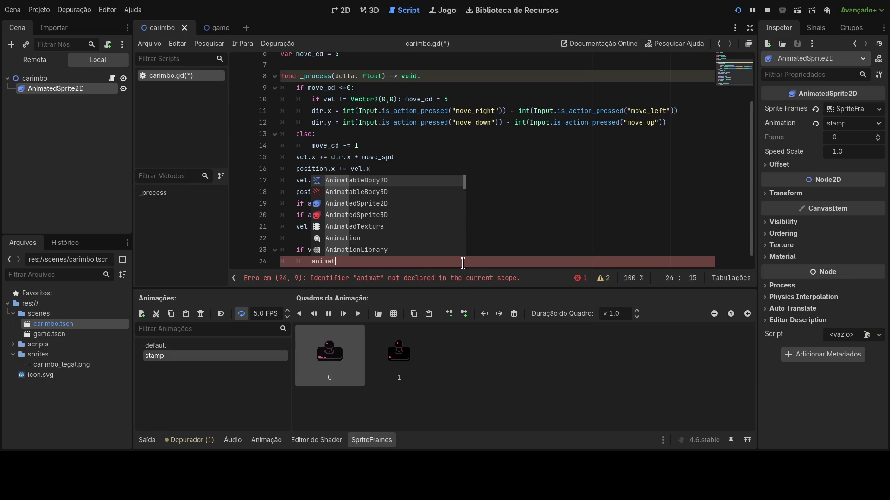
pyautogui.press('Down')
pyautogui.press('Down')
pyautogui.press('Return')
pyautogui.write('.')
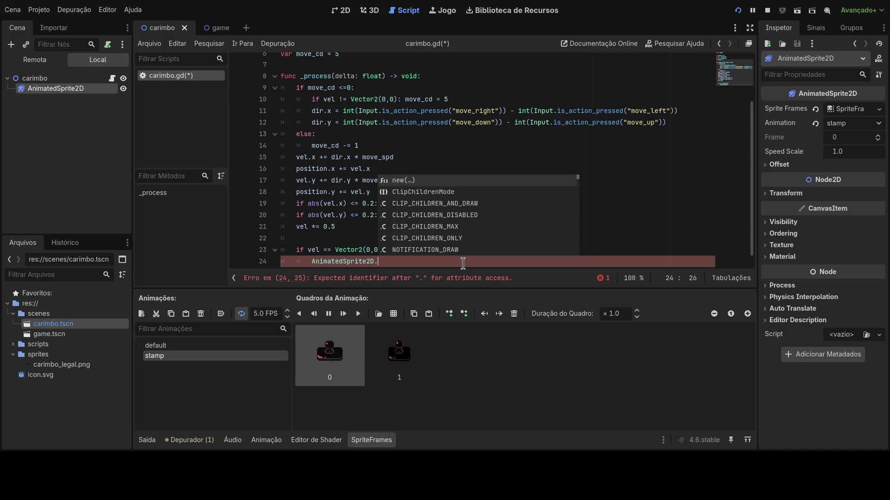
pyautogui.moveTo(83, 91)
pyautogui.mouseDown()
pyautogui.moveTo(324, 201)
pyautogui.moveTo(319, 263)
pyautogui.mouseUp()
pyautogui.moveTo(453, 261); pyautogui.dragTo(376, 263)
pyautogui.press('BackSpace')
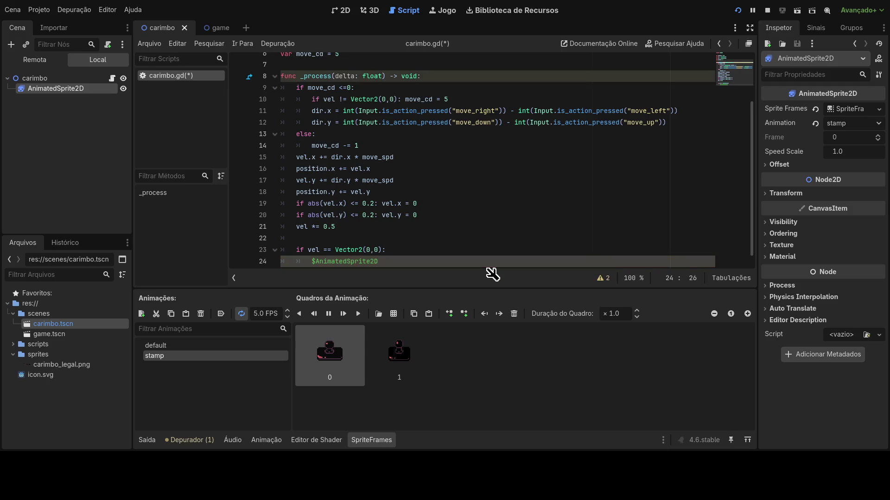
# Set $AnimatedSprite2D.animation to "deafult" (misspelled default) in the if branch
pyautogui.write('.')
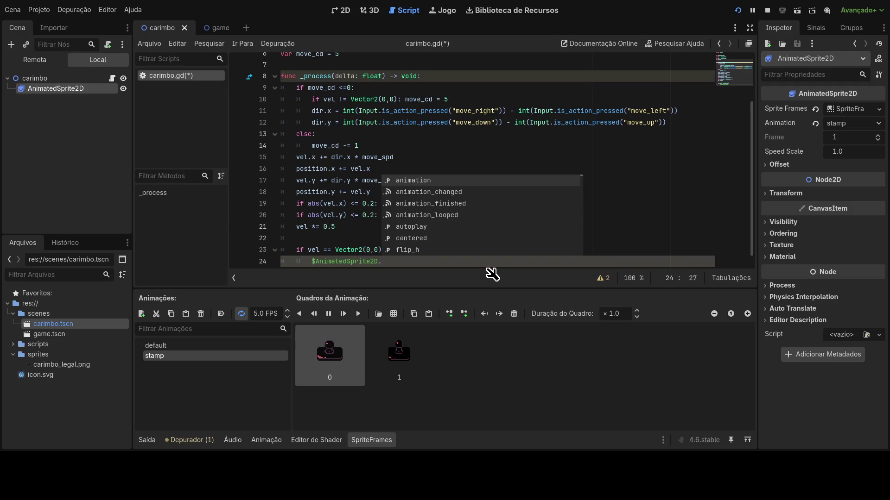
pyautogui.write('anim')
pyautogui.press('Return')
pyautogui.write('= ')
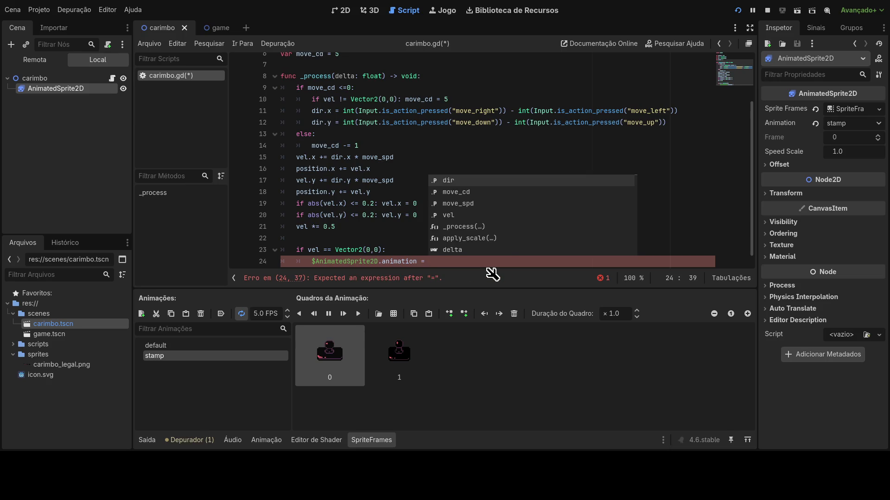
pyautogui.write('"deafult')
pyautogui.scroll(-1, 470, 251)
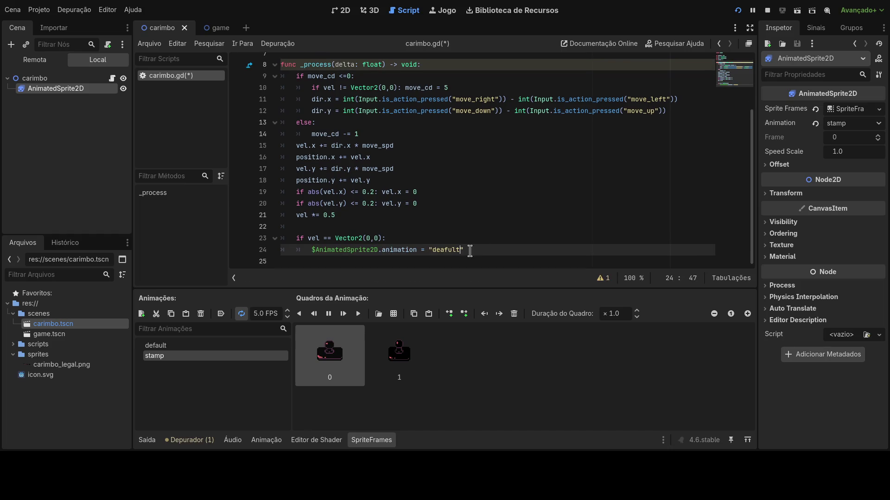
# Add an else branch that sets the animation to "stamp"
pyautogui.click(463, 262)
pyautogui.press('Tab')
pyautogui.write('else:')
pyautogui.moveTo(311, 250); pyautogui.dragTo(475, 252)
pyautogui.hotkey('ctrl', 'c')
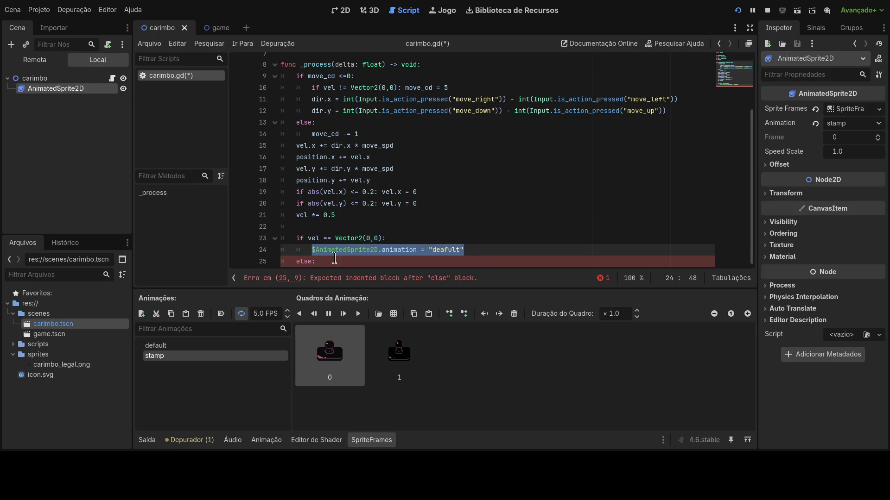
pyautogui.click(469, 199)
pyautogui.moveTo(468, 209); pyautogui.dragTo(366, 249)
pyautogui.click(363, 262)
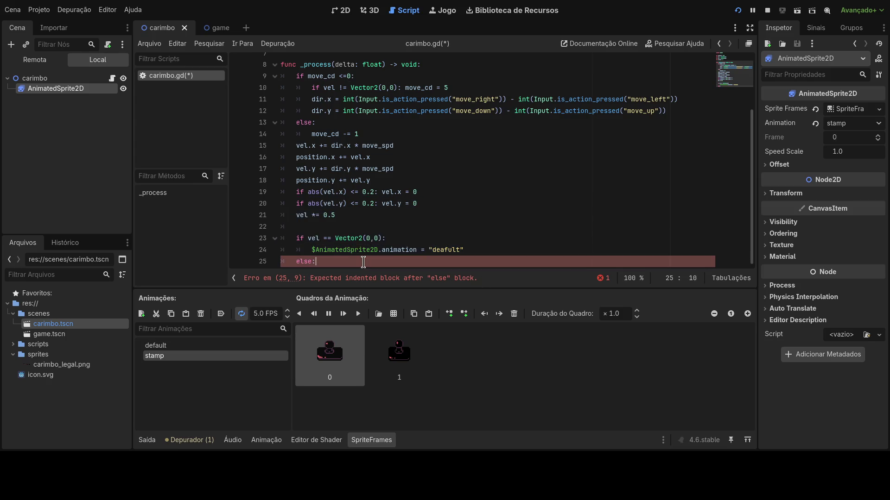
pyautogui.press('Return')
pyautogui.hotkey('ctrl', 'v')
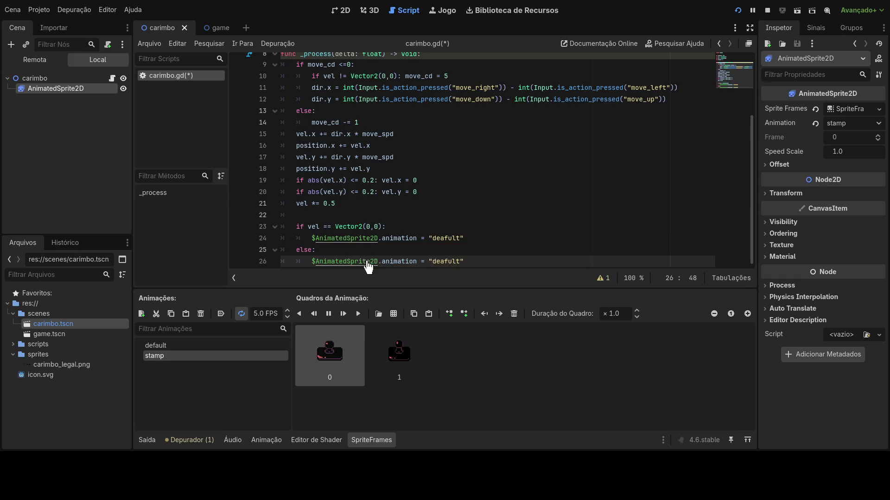
pyautogui.moveTo(433, 261); pyautogui.dragTo(460, 261)
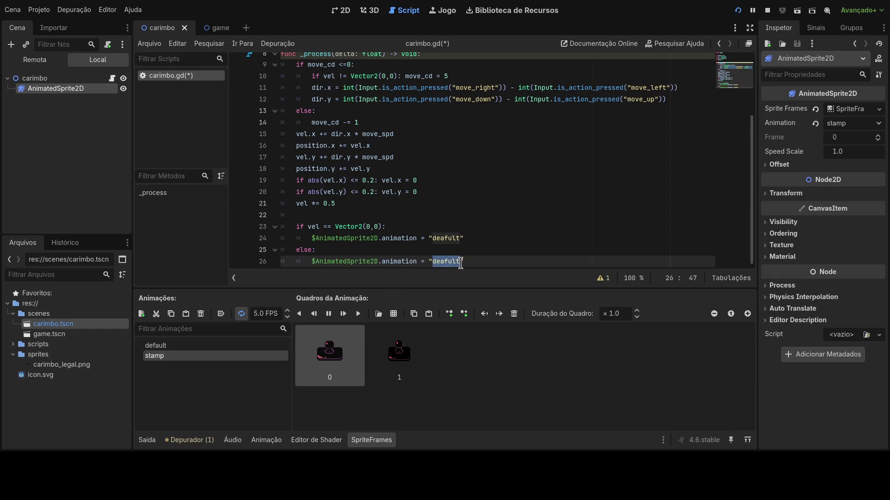
pyautogui.press('BackSpace')
pyautogui.write('stamp')
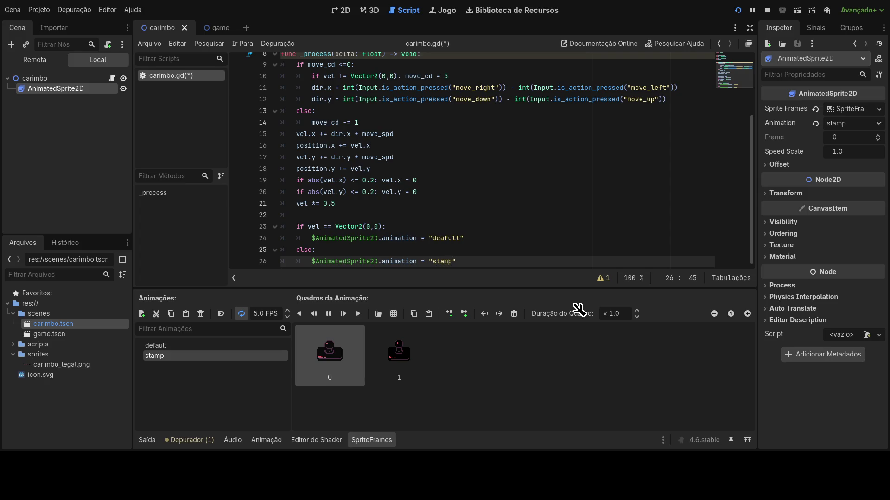
# Save and rerun the game, correct the "deafult" typo, and rerun
pyautogui.click(738, 10)
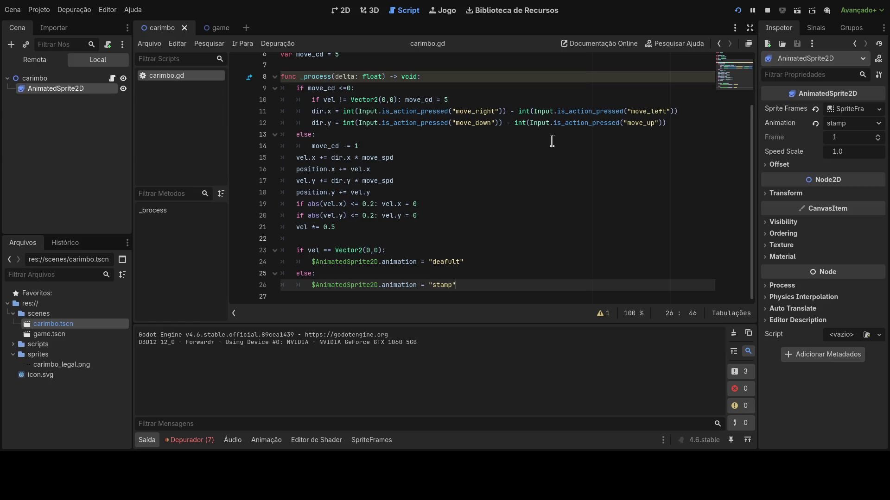
pyautogui.click(61, 79)
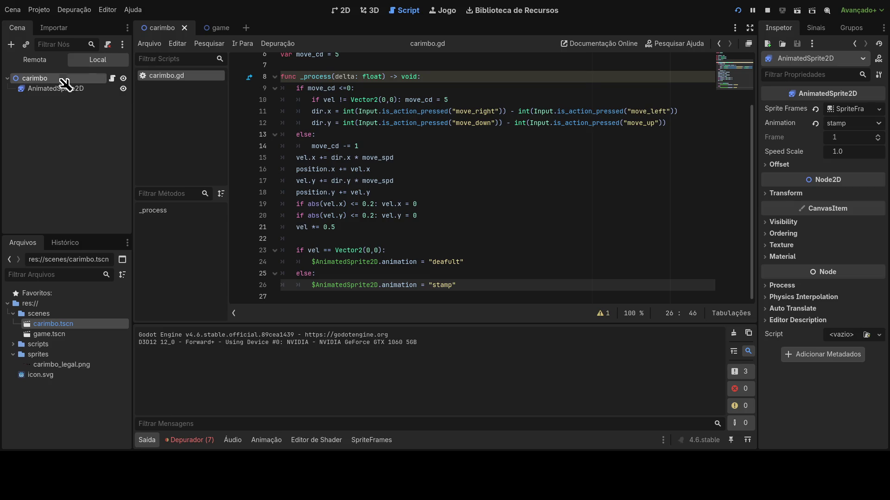
pyautogui.click(68, 89)
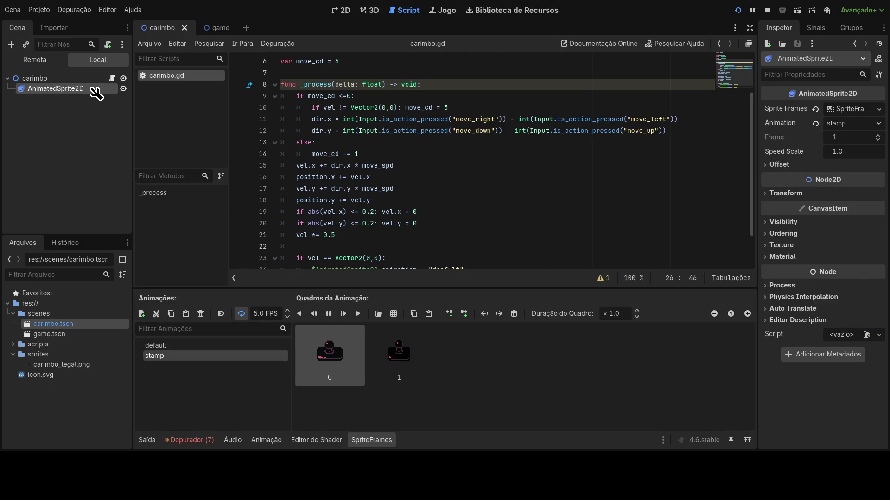
pyautogui.scroll(-2, 408, 253)
pyautogui.moveTo(449, 226); pyautogui.dragTo(443, 226)
pyautogui.click(477, 227)
pyautogui.click(737, 11)
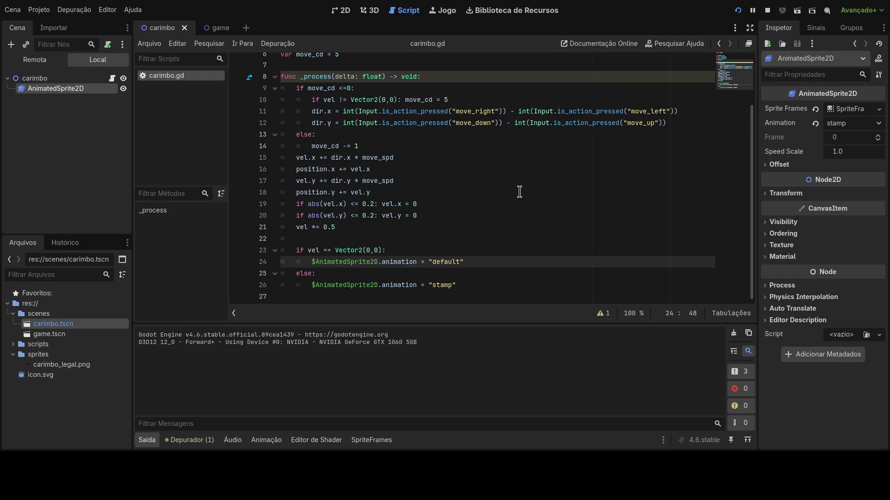
pyautogui.scroll(1, 507, 192)
pyautogui.scroll(1, 506, 193)
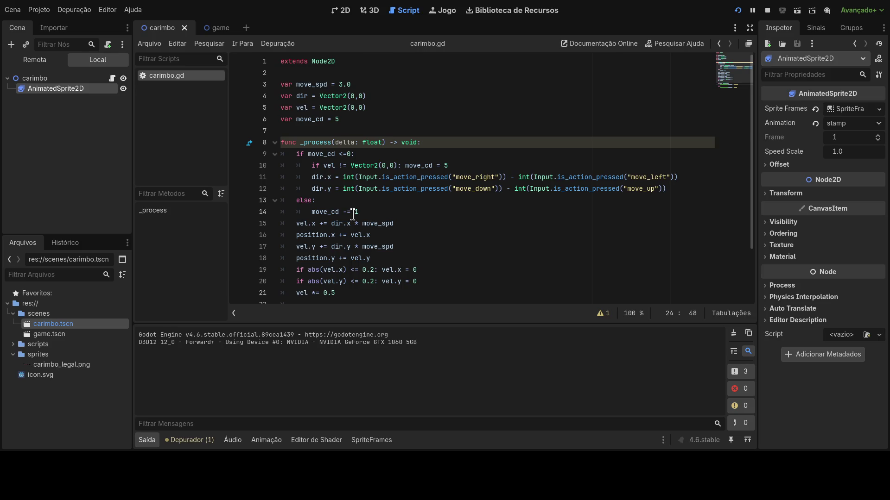
# Remove the leftover && from the move_cd condition on line 9
pyautogui.click(352, 155)
pyautogui.scroll(-1, 385, 213)
pyautogui.scroll(-1, 392, 236)
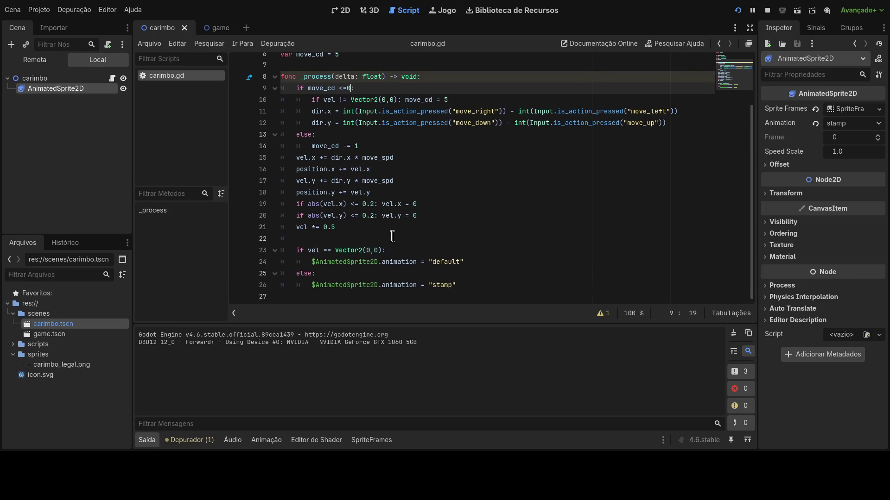
pyautogui.write('&&')
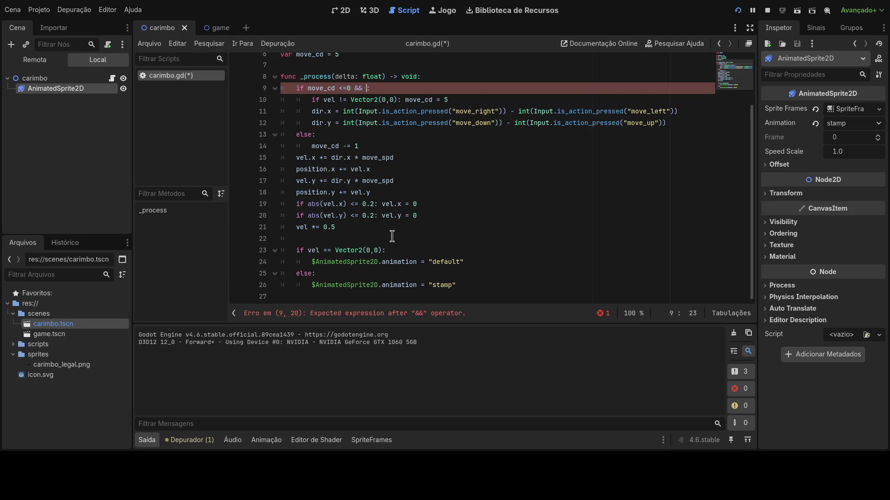
pyautogui.hotkey('ctrl', 'z')
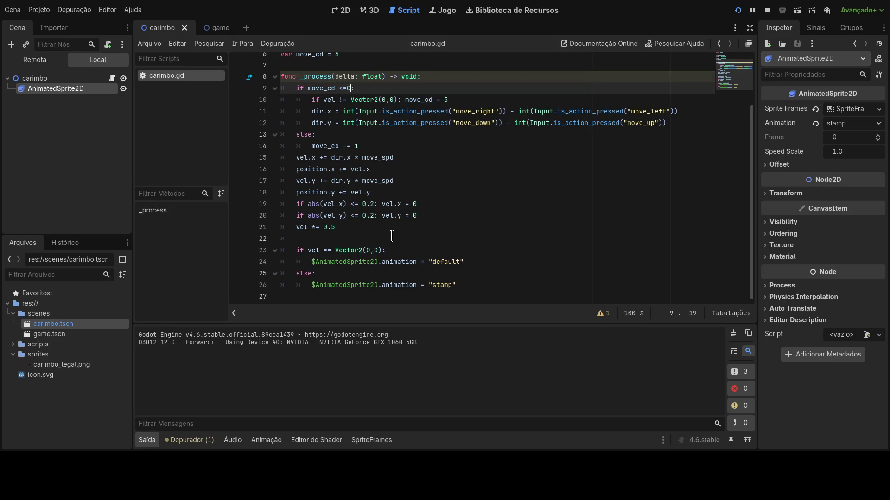
pyautogui.write(':')
# Turn the else into elif vel == Vector2(0,0): using the copied line 10 condition
pyautogui.moveTo(307, 146); pyautogui.dragTo(359, 146)
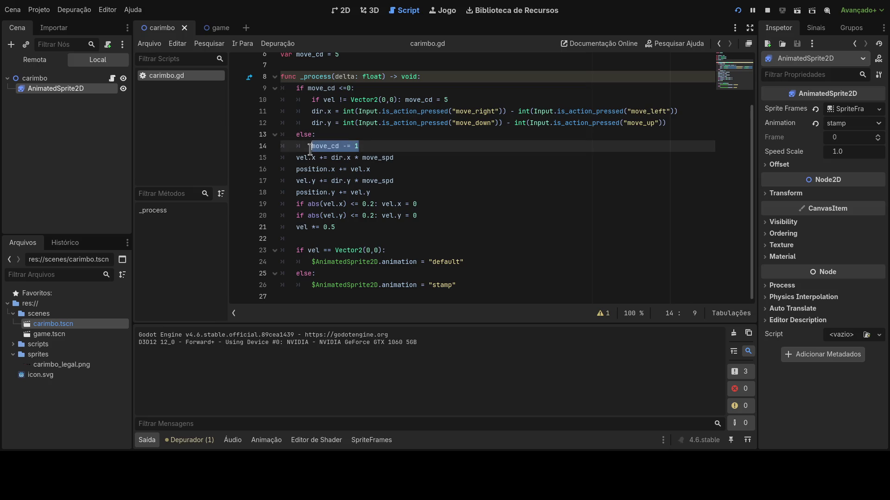
pyautogui.click(313, 134)
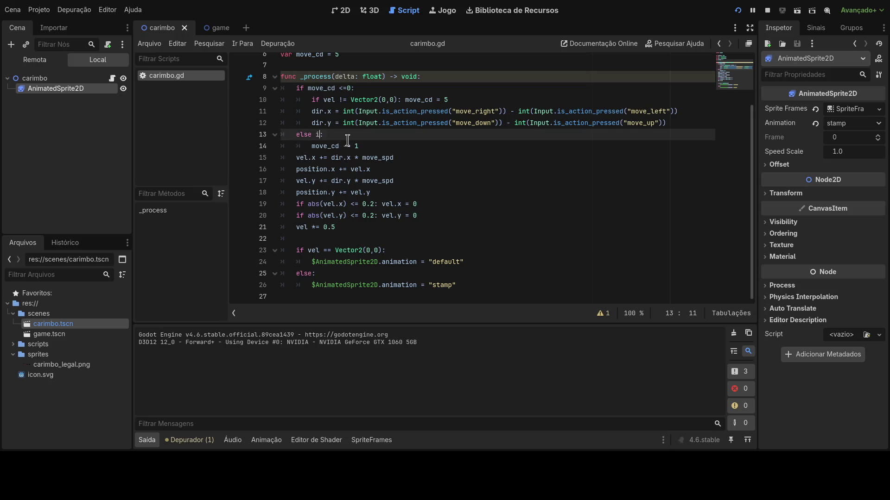
pyautogui.press('BackSpace')
pyautogui.press('BackSpace')
pyautogui.press('BackSpace')
pyautogui.write('if')
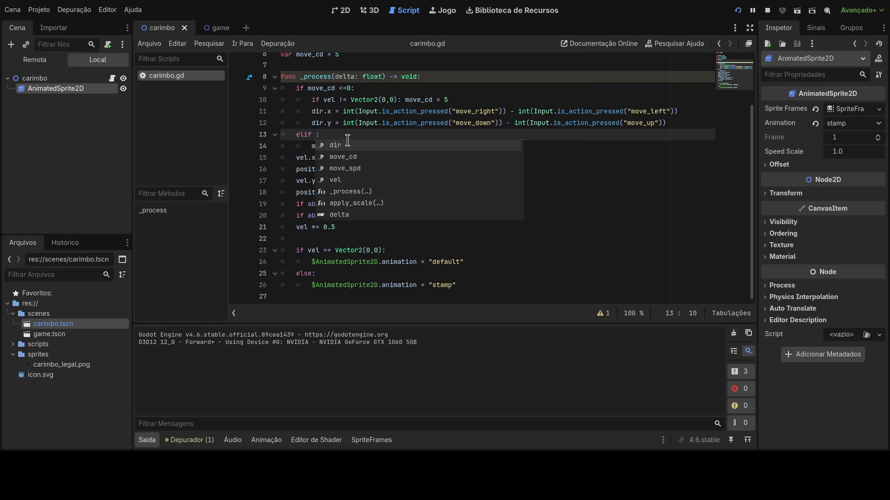
pyautogui.moveTo(323, 100); pyautogui.dragTo(401, 102)
pyautogui.hotkey('ctrl', 'c')
pyautogui.click(312, 134)
pyautogui.hotkey('ctrl', 'v')
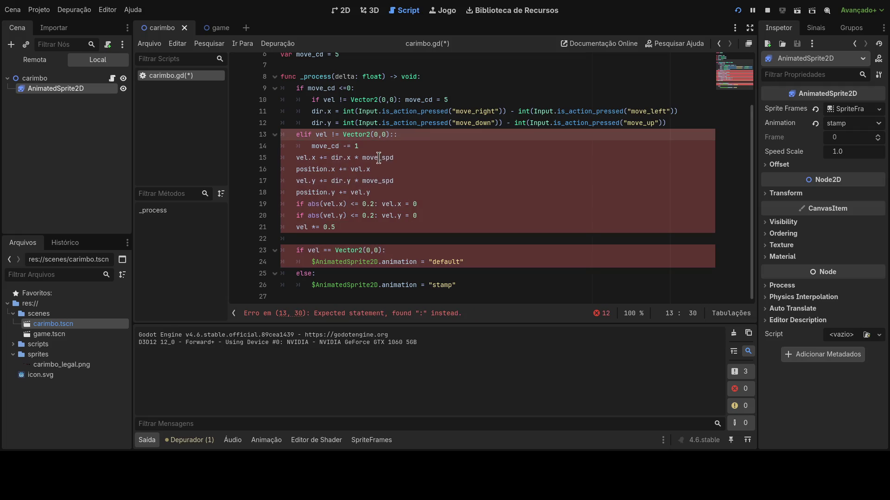
pyautogui.press('BackSpace')
pyautogui.click(332, 134)
pyautogui.press('Delete')
pyautogui.write('=')
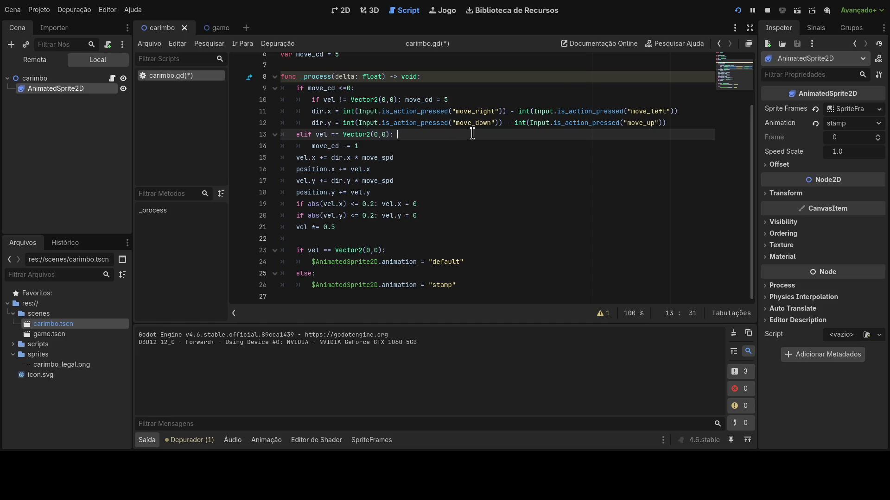
# Save and restart the game to test, then stop it with F8
pyautogui.click(738, 10)
pyautogui.press('F8')
pyautogui.scroll(1, 494, 163)
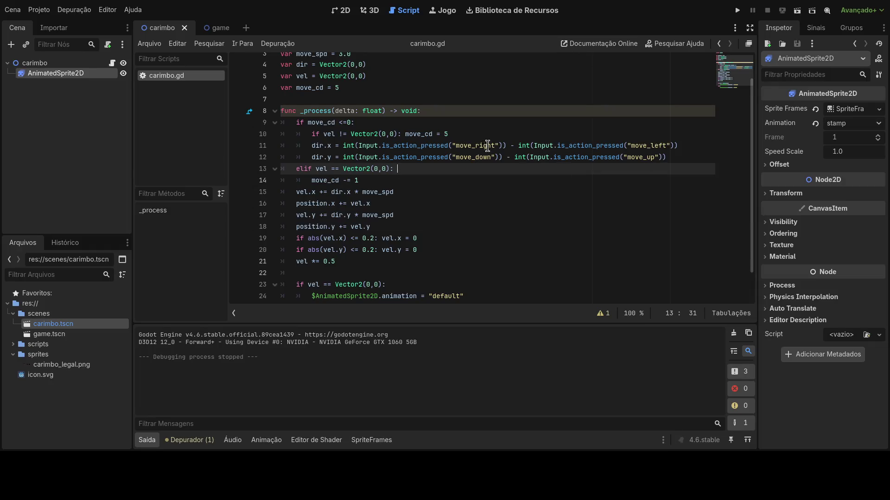
# Run the project to test the movement
pyautogui.scroll(1, 487, 145)
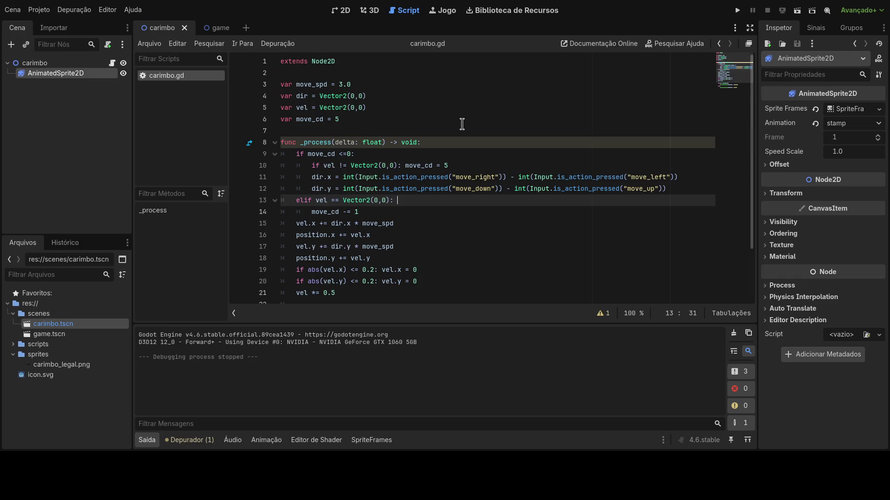
pyautogui.click(737, 10)
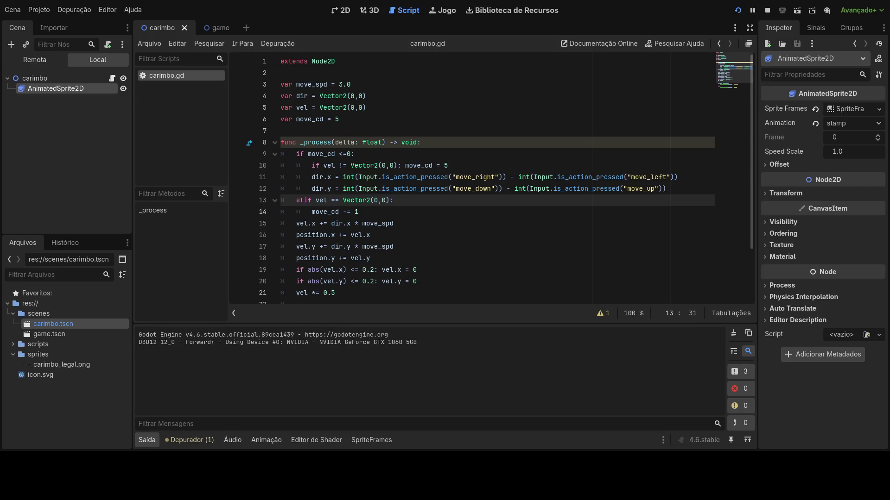
pyautogui.scroll(-2, 455, 240)
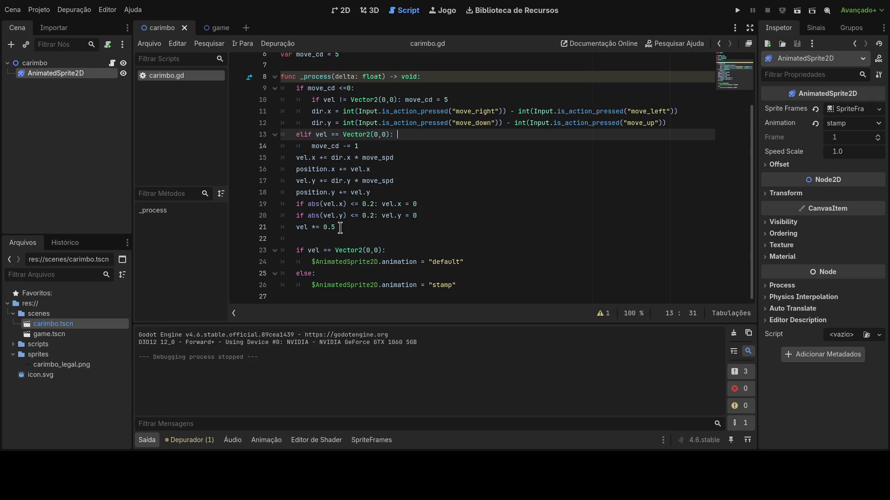
# Try vel *= 0.5 as the first statement of _process, run, then undo the move
pyautogui.moveTo(340, 227); pyautogui.dragTo(295, 228)
pyautogui.press('BackSpace')
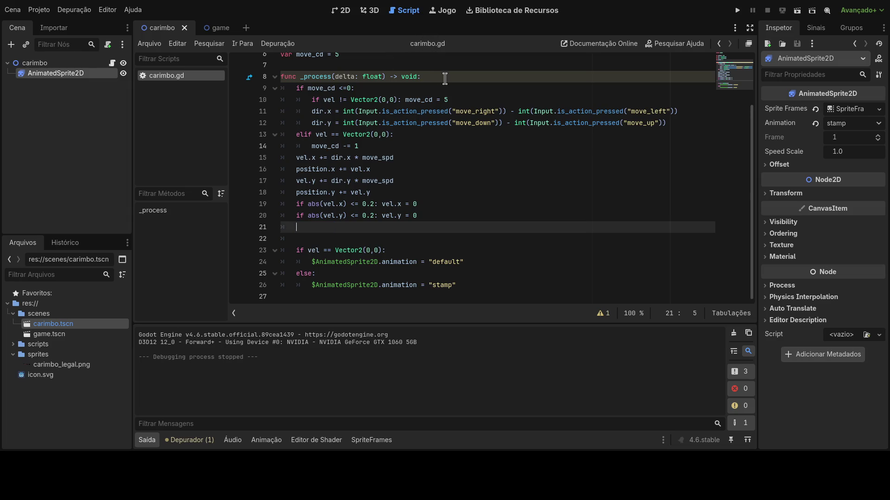
pyautogui.click(445, 79)
pyautogui.press('Return')
pyautogui.hotkey('ctrl', 'v')
pyautogui.click(737, 10)
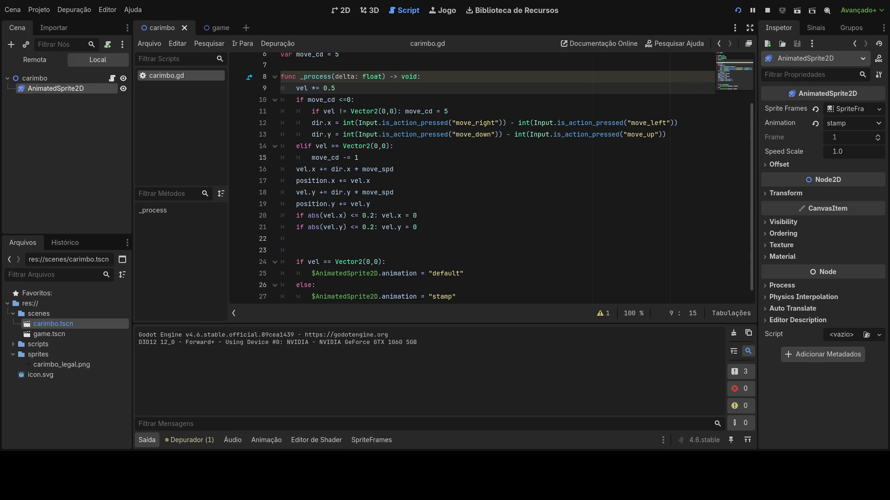
pyautogui.hotkey('ctrl', 'z')
pyautogui.hotkey('ctrl', 'z')
pyautogui.hotkey('ctrl', 'z')
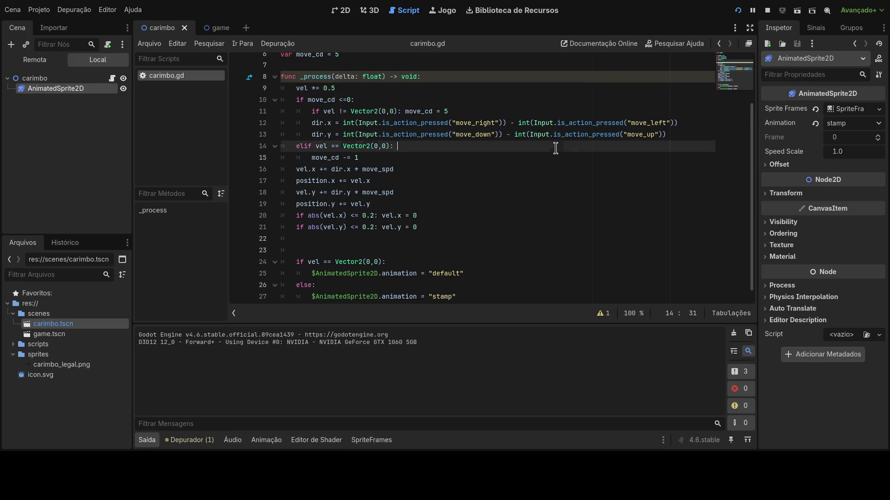
pyautogui.click(546, 149)
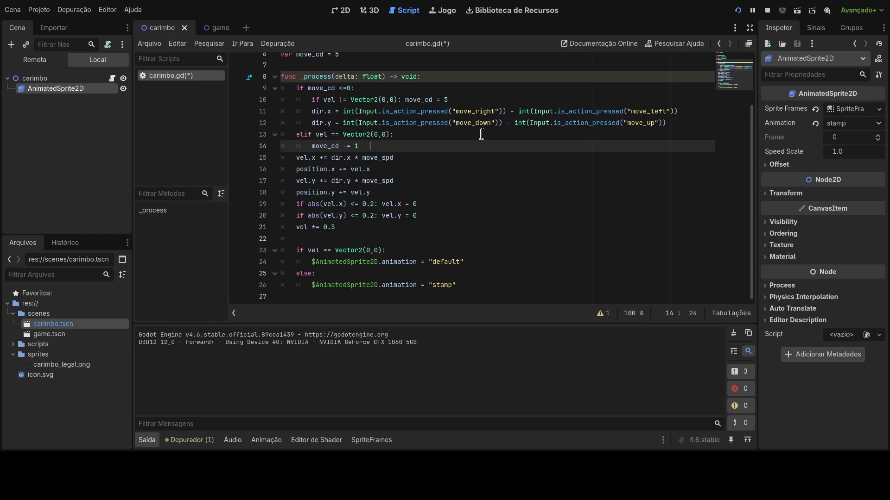
# Temporarily switch the elif comparison to !=, test the game, then revert to ==
pyautogui.hotkey('ctrl', 'z')
pyautogui.scroll(1, 518, 106)
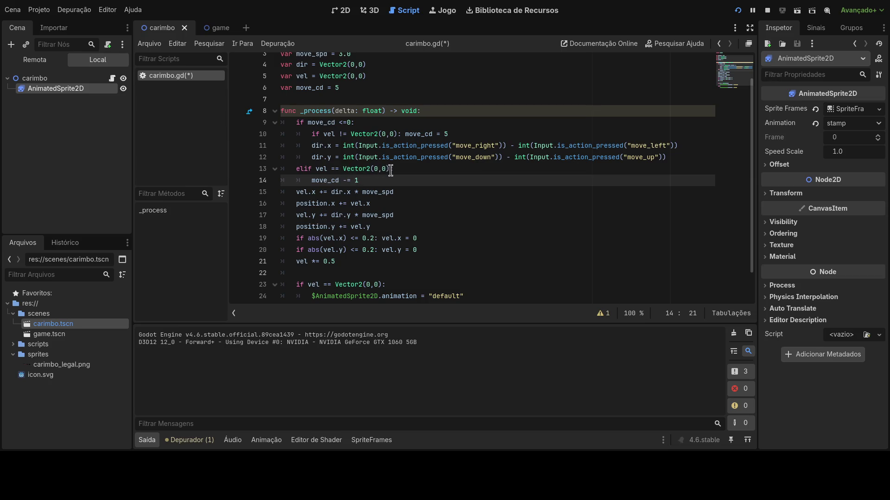
pyautogui.click(335, 169)
pyautogui.hotkey('shift', 'Left')
pyautogui.write('!')
pyautogui.click(429, 181)
pyautogui.click(737, 10)
pyautogui.click(435, 169)
pyautogui.hotkey('ctrl', 'z')
pyautogui.click(423, 171)
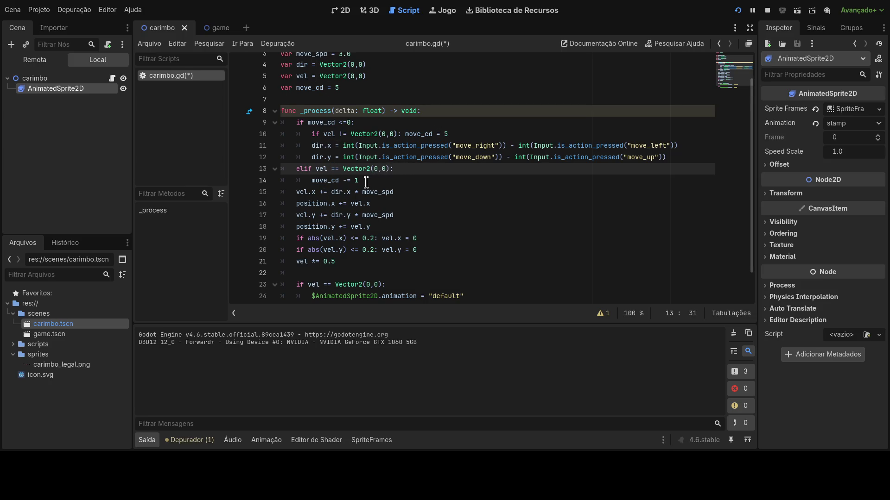
# Try a move_cd of 30 at declaration and reset, restarting the game to test
pyautogui.doubleClick(336, 88)
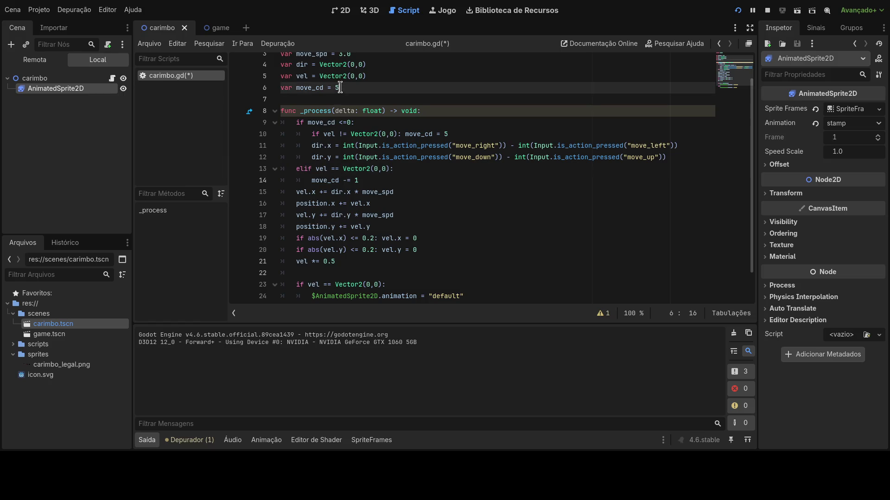
pyautogui.write('30')
pyautogui.click(446, 134)
pyautogui.write('0')
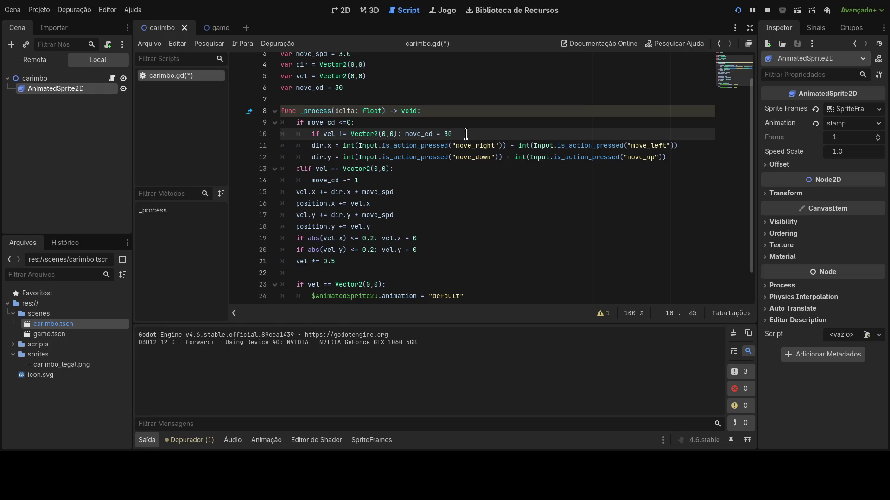
pyautogui.click(737, 12)
# Set move_cd to 15 at its line 10 reset and its line 6 declaration
pyautogui.click(377, 185)
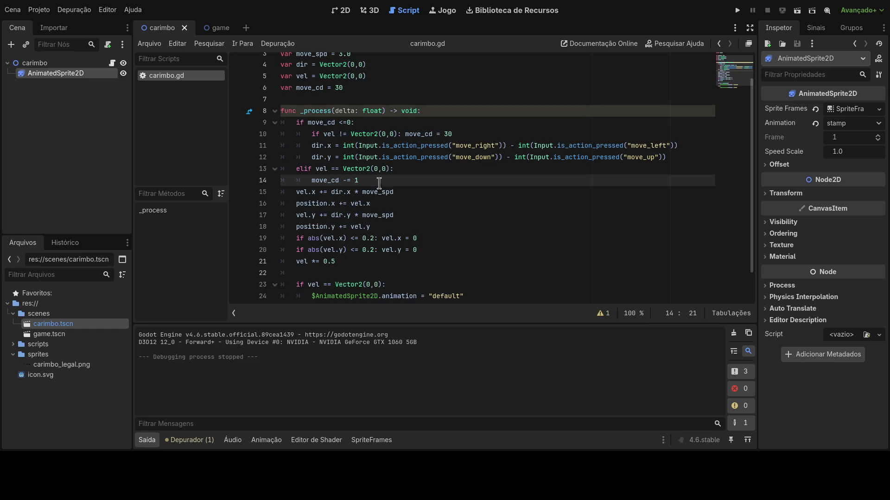
pyautogui.doubleClick(451, 134)
pyautogui.write('15')
pyautogui.click(337, 88)
pyautogui.write('15')
pyautogui.press('Delete')
pyautogui.press('Delete')
pyautogui.click(393, 171)
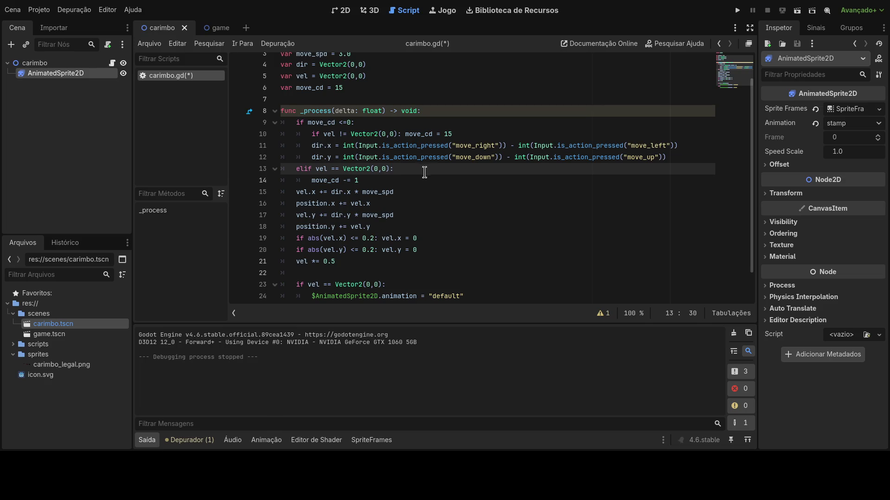
# Run the game to test the 15-frame move_cd cooldown
pyautogui.click(741, 10)
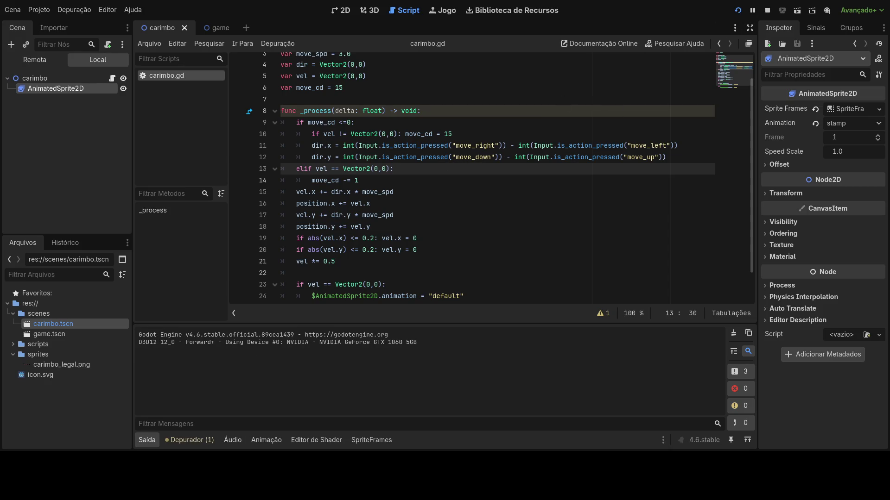
# Stop the game and move vel *= 0.5 from line 21 to just after move_cd -= 1
pyautogui.press('F8')
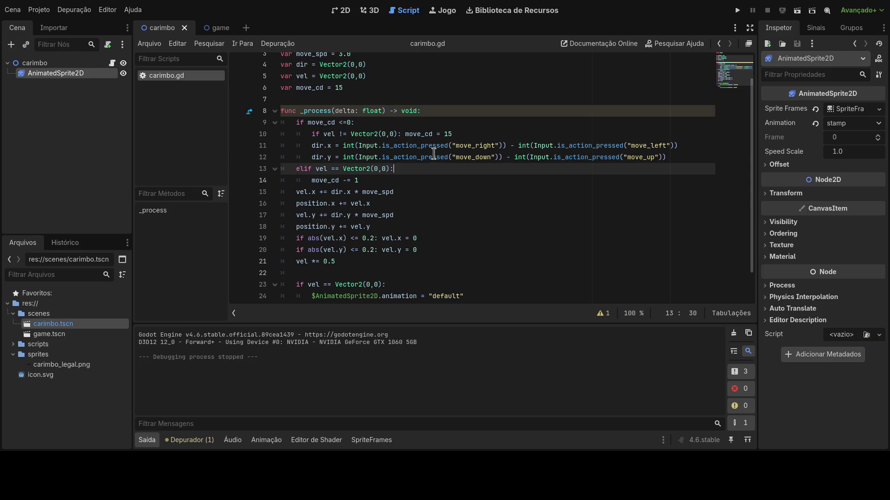
pyautogui.scroll(1, 426, 159)
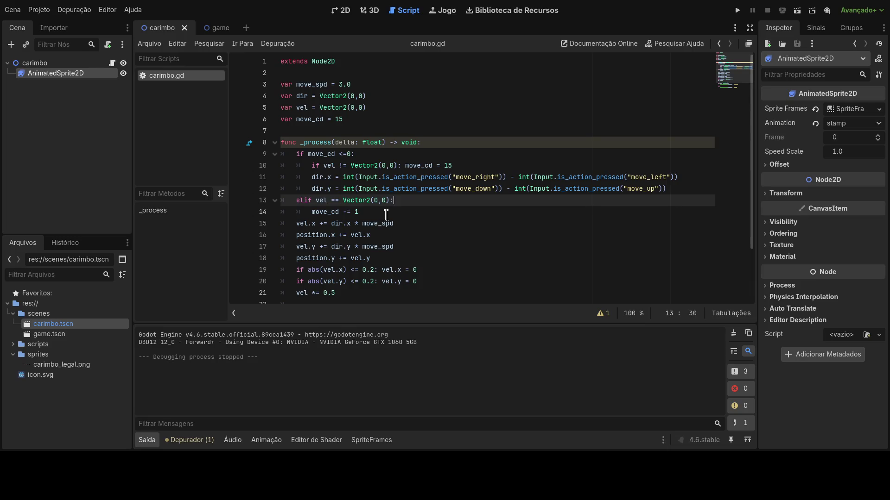
pyautogui.scroll(-1, 416, 274)
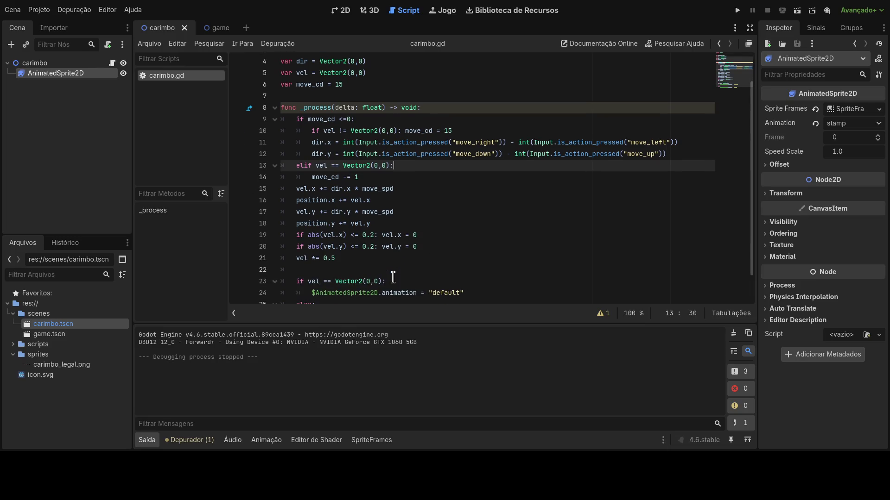
pyautogui.scroll(-1, 385, 267)
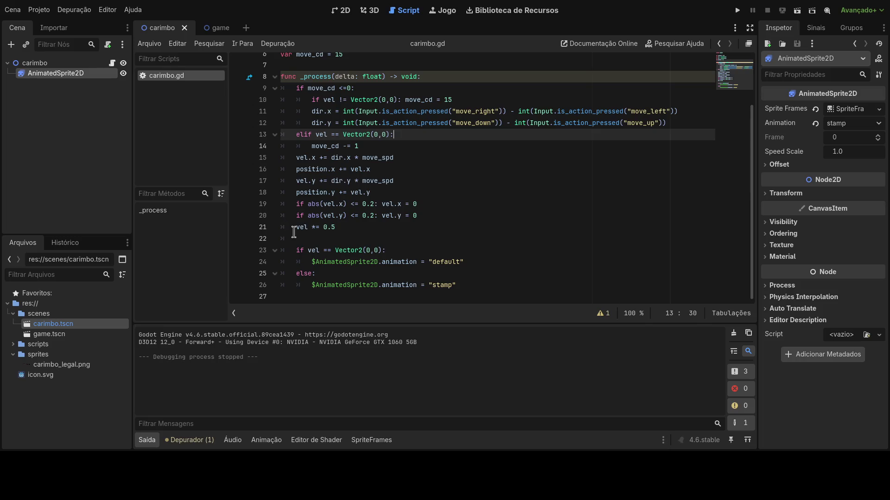
pyautogui.scroll(1, 295, 231)
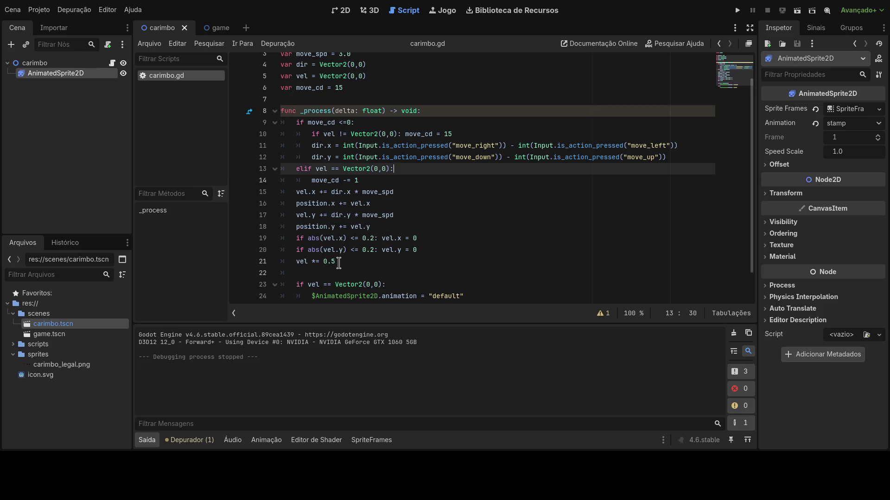
pyautogui.moveTo(339, 263); pyautogui.dragTo(296, 262)
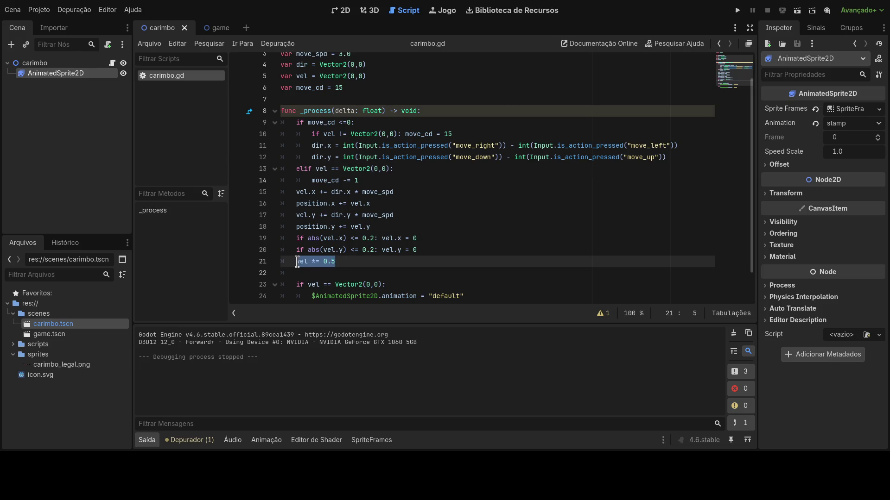
pyautogui.press('BackSpace')
pyautogui.click(387, 179)
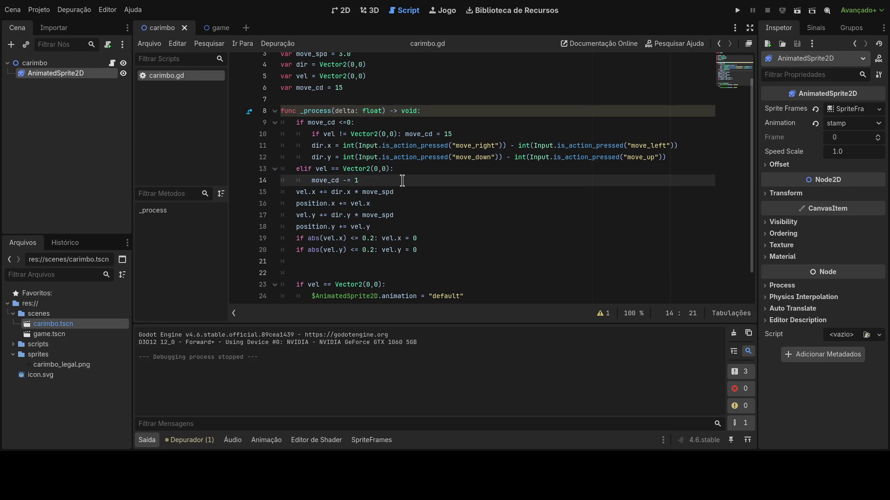
pyautogui.press('Return')
# Type vel *= 0.5, then add a 'dir =' line under the elif condition
pyautogui.write('vel *= 0.5')
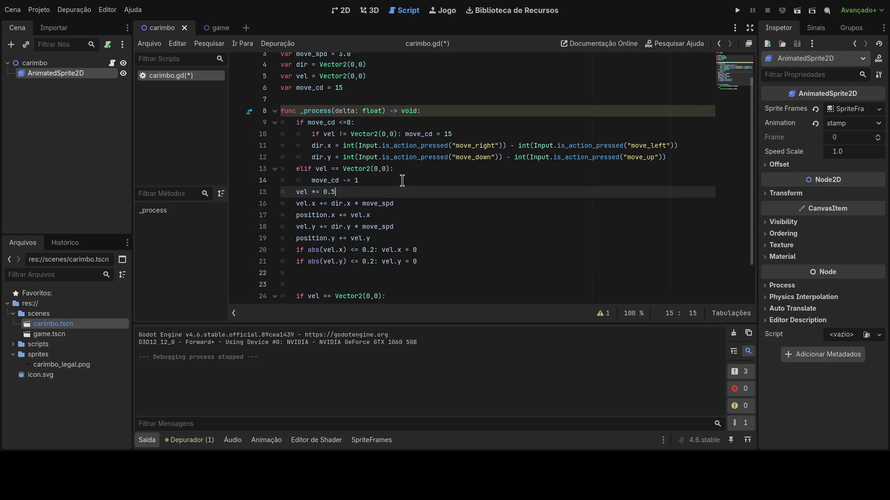
pyautogui.moveTo(312, 146); pyautogui.dragTo(333, 146)
pyautogui.hotkey('ctrl', 'c')
pyautogui.click(409, 171)
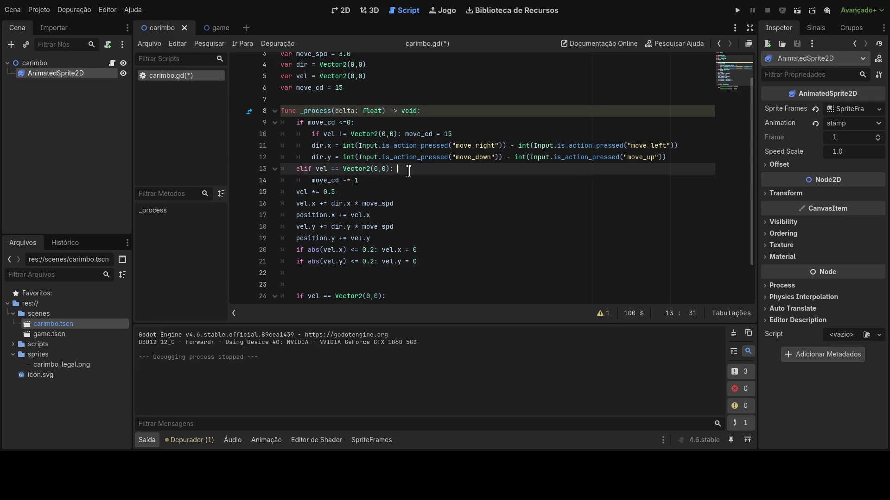
pyautogui.press('Return')
pyautogui.hotkey('ctrl', 'v')
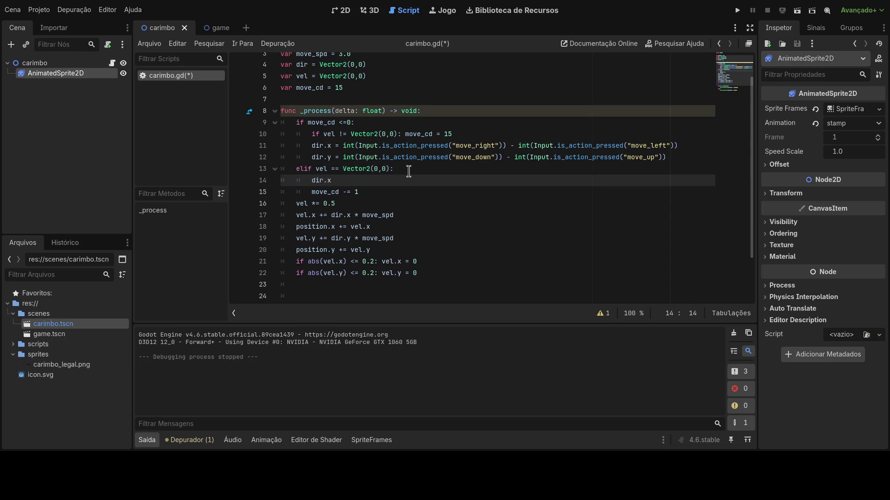
pyautogui.press('BackSpace')
pyautogui.press('BackSpace')
pyautogui.write('=')
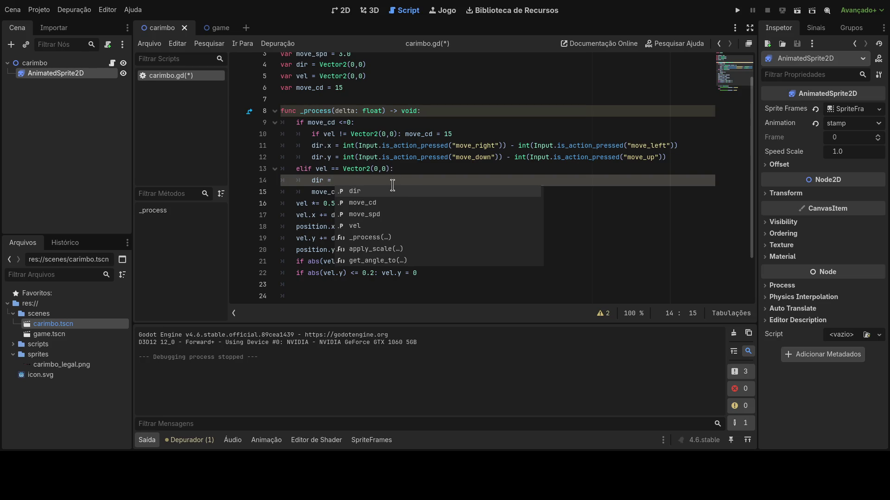
# Complete the new line as dir = Vector2(0,0), copying the value from line 4
pyautogui.scroll(1, 392, 184)
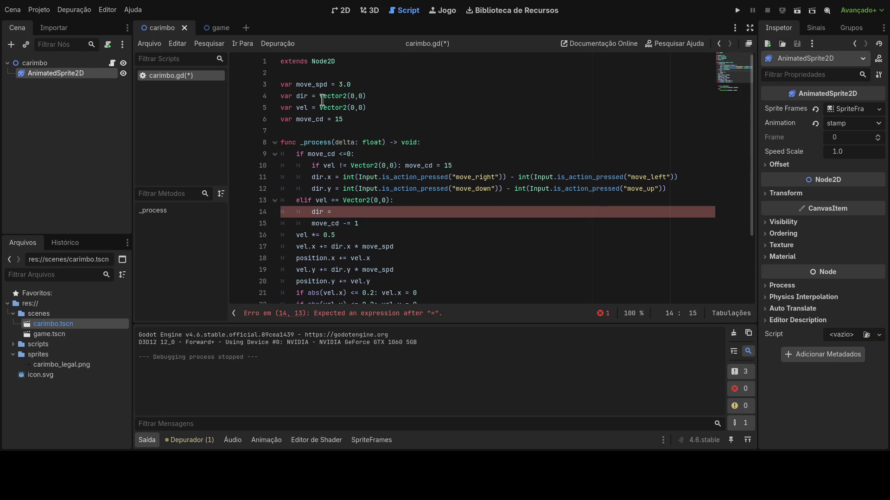
pyautogui.moveTo(320, 96); pyautogui.dragTo(369, 96)
pyautogui.hotkey('ctrl', 'c')
pyautogui.click(354, 212)
pyautogui.hotkey('ctrl', 'v')
pyautogui.scroll(-3, 418, 267)
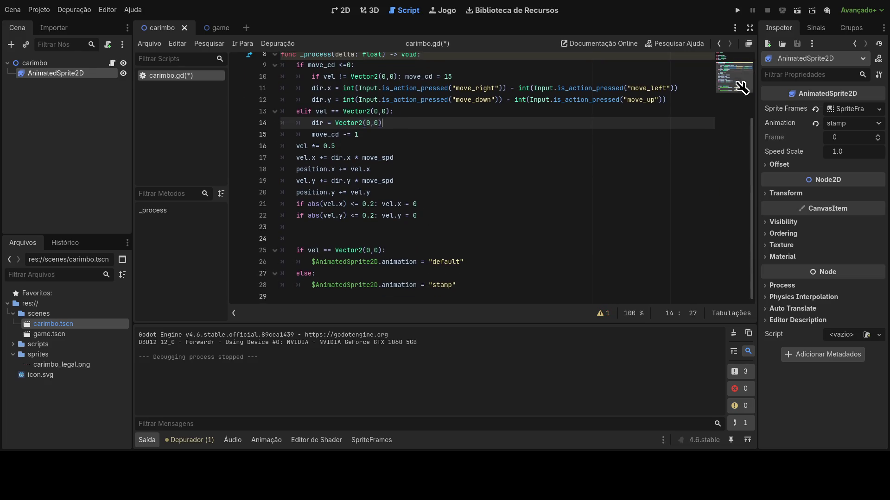
# Save and run the game to test the dir reset, then stop it with F8
pyautogui.click(737, 11)
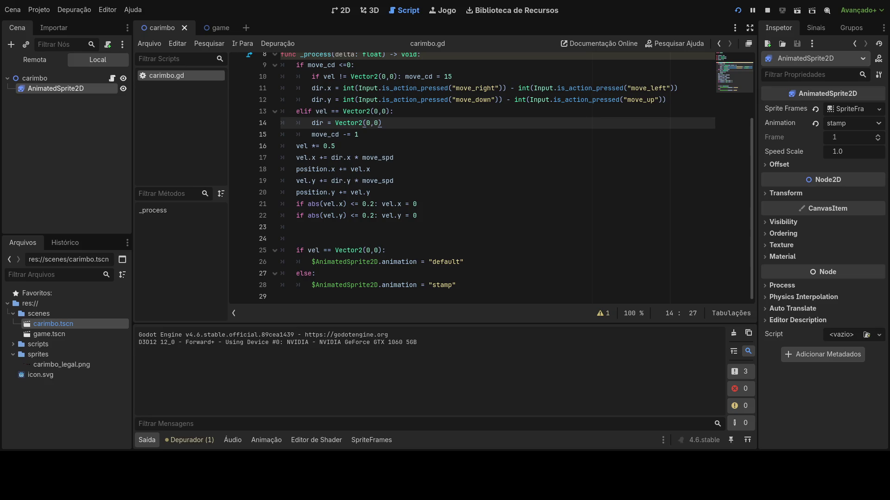
pyautogui.press('F8')
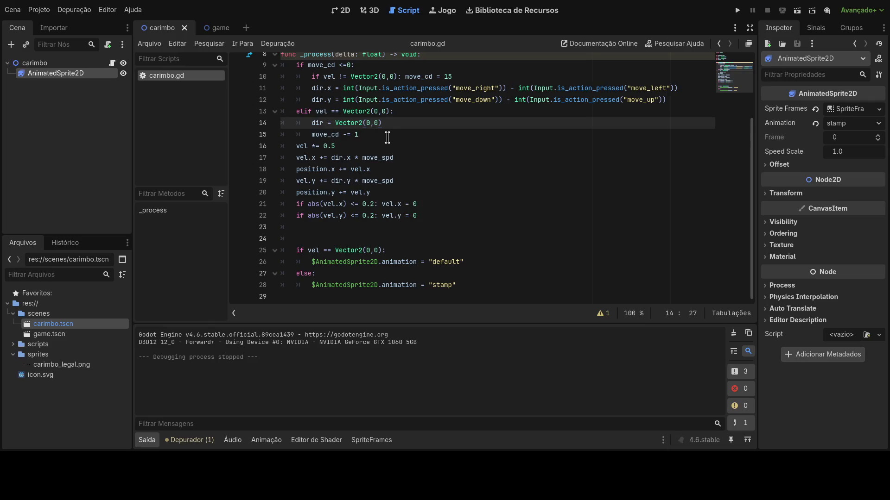
pyautogui.scroll(3, 393, 135)
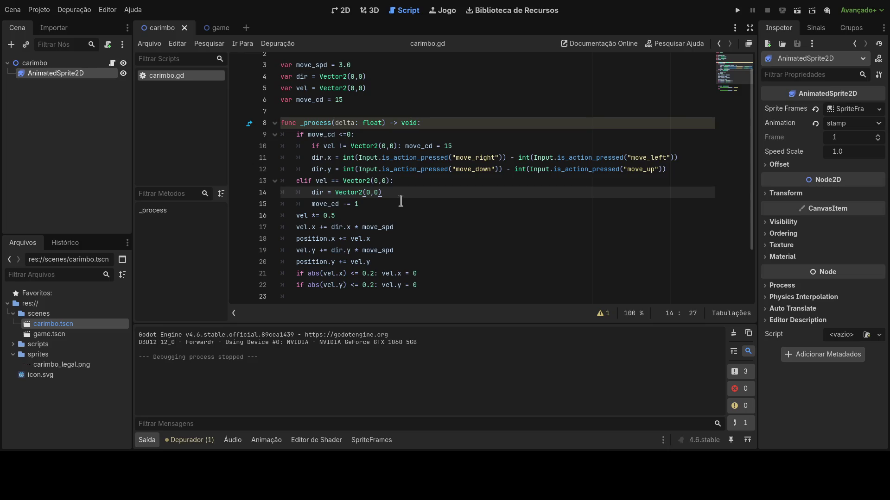
pyautogui.click(401, 201)
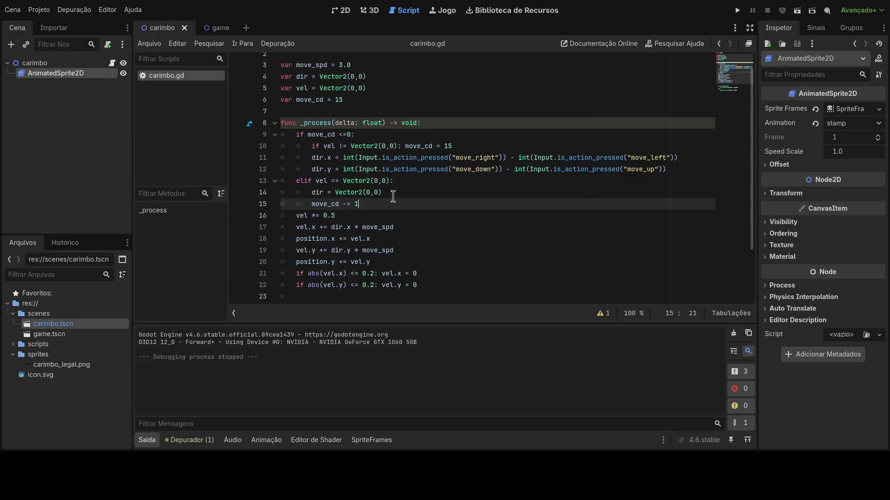
# Delete the dir reset line from the elif branch
pyautogui.press('Up')
pyautogui.press('End')
pyautogui.press('BackSpace')
pyautogui.press('BackSpace')
pyautogui.press('BackSpace')
pyautogui.press('BackSpace')
pyautogui.press('BackSpace')
pyautogui.press('BackSpace')
pyautogui.click(389, 196)
pyautogui.press('Return')
pyautogui.hotkey('ctrl', 'z')
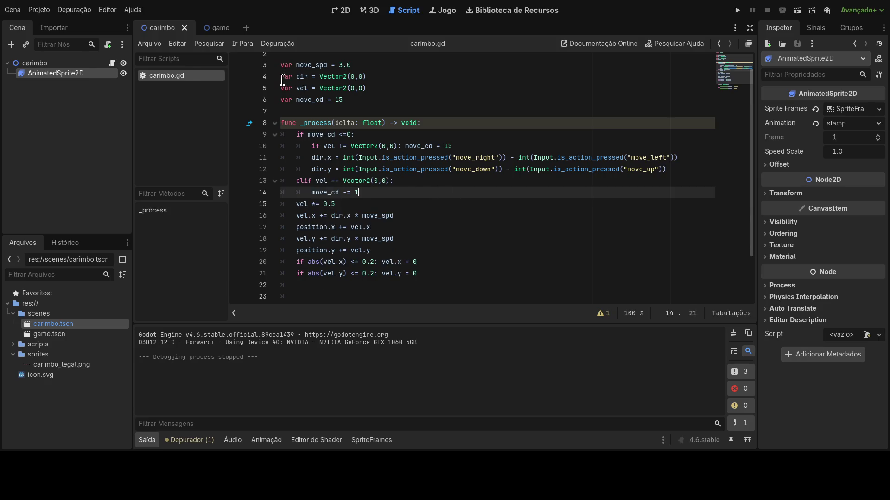
# Copy dir = Vector2(0,0) from line 4, paste it below move_cd -= 1, and run the game
pyautogui.moveTo(281, 78); pyautogui.dragTo(397, 78)
pyautogui.moveTo(296, 77); pyautogui.dragTo(367, 77)
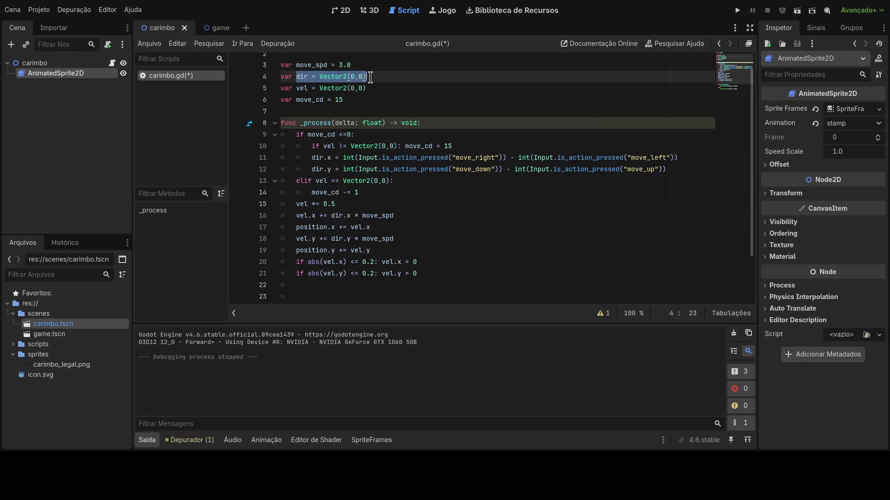
pyautogui.click(381, 204)
pyautogui.click(382, 193)
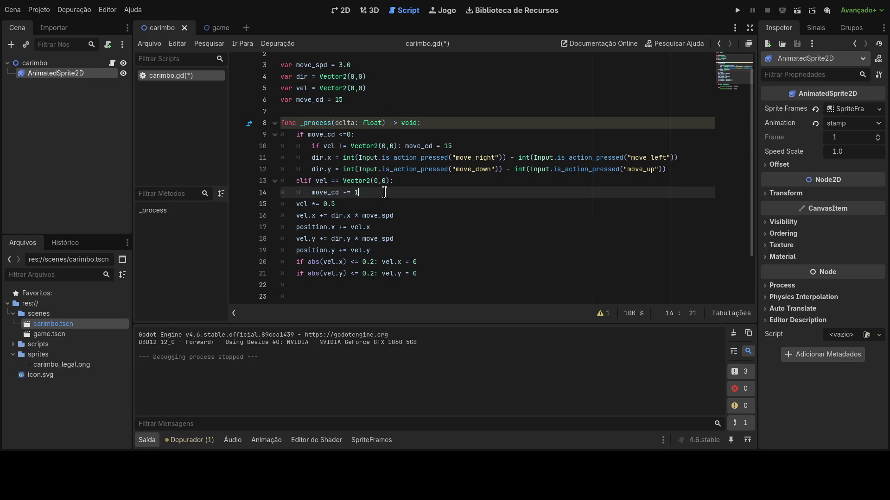
pyautogui.press('Return')
pyautogui.press('BackSpace')
pyautogui.hotkey('ctrl', 'v')
pyautogui.click(370, 190)
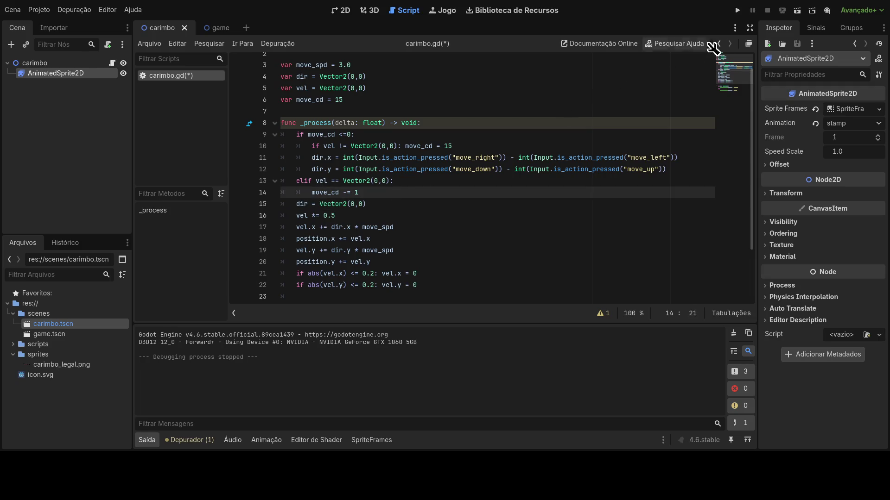
pyautogui.click(737, 10)
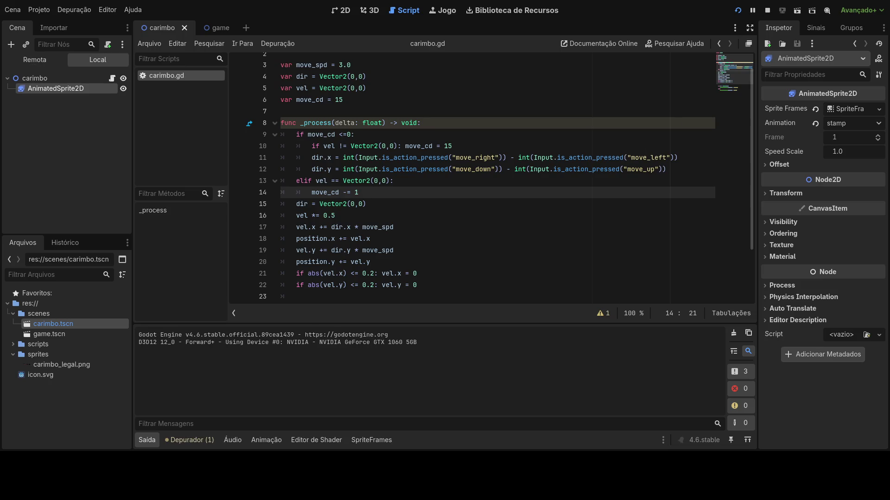
# Try the dir = Vector2(0,0) reset on line 22 instead and restart the game
pyautogui.hotkey('ctrl', 'z')
pyautogui.hotkey('ctrl', 'z')
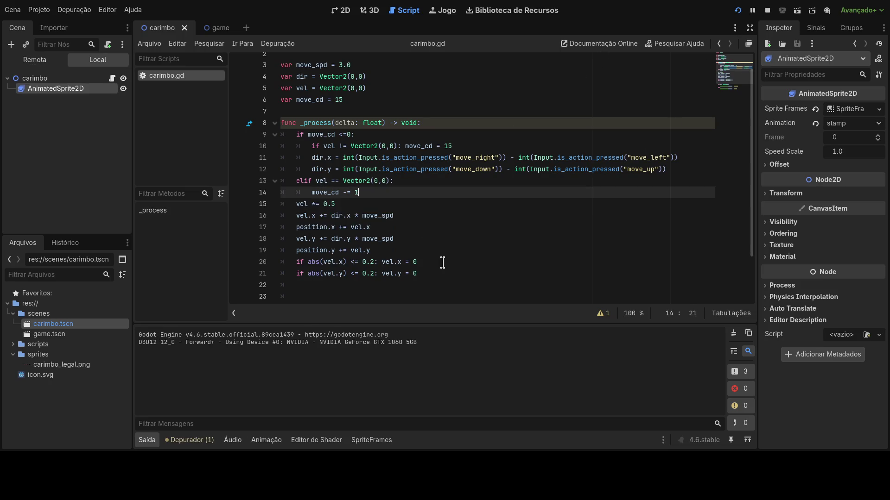
pyautogui.click(440, 284)
pyautogui.hotkey('ctrl', 'v')
pyautogui.click(737, 10)
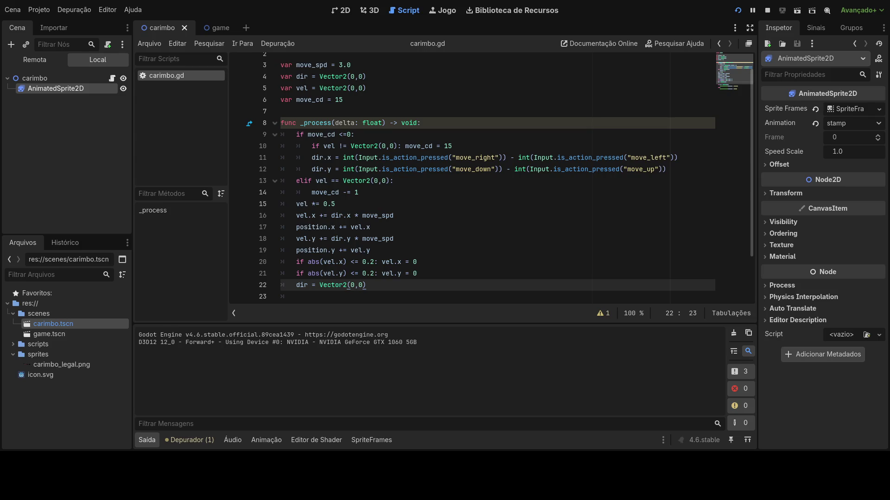
# Place the dir reset right after position.y += vel.y and reload the game
pyautogui.press('BackSpace')
pyautogui.press('BackSpace')
pyautogui.press('BackSpace')
pyautogui.click(413, 253)
pyautogui.press('Return')
pyautogui.hotkey('ctrl', 'v')
pyautogui.click(412, 253)
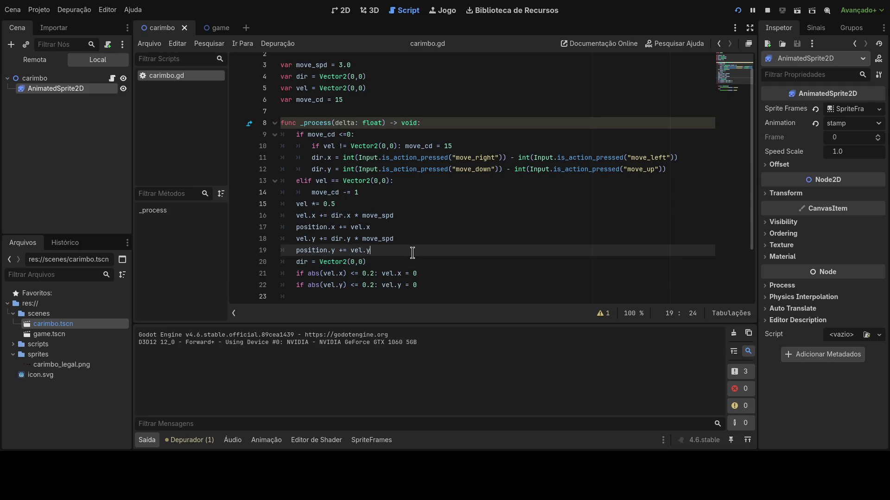
pyautogui.click(739, 9)
pyautogui.scroll(1, 393, 114)
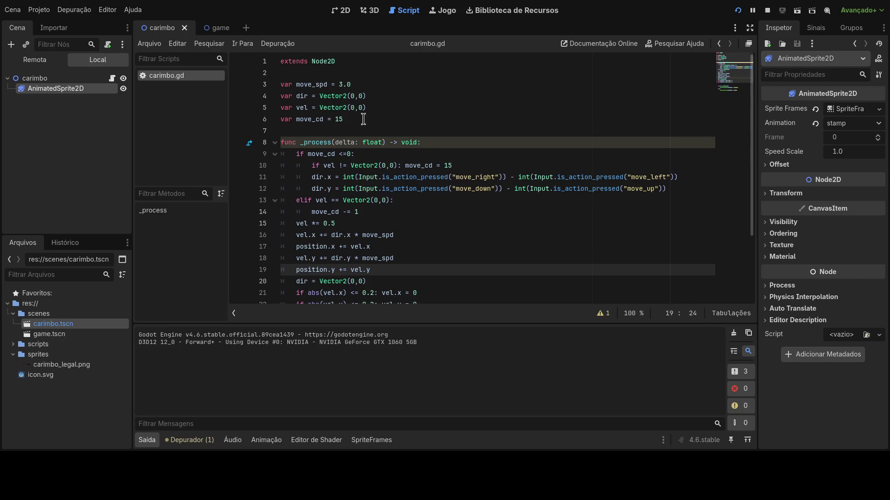
# Raise the velocity damping from vel *= 0.5 to vel *= 0.9 and restart the game
pyautogui.scroll(-1, 363, 196)
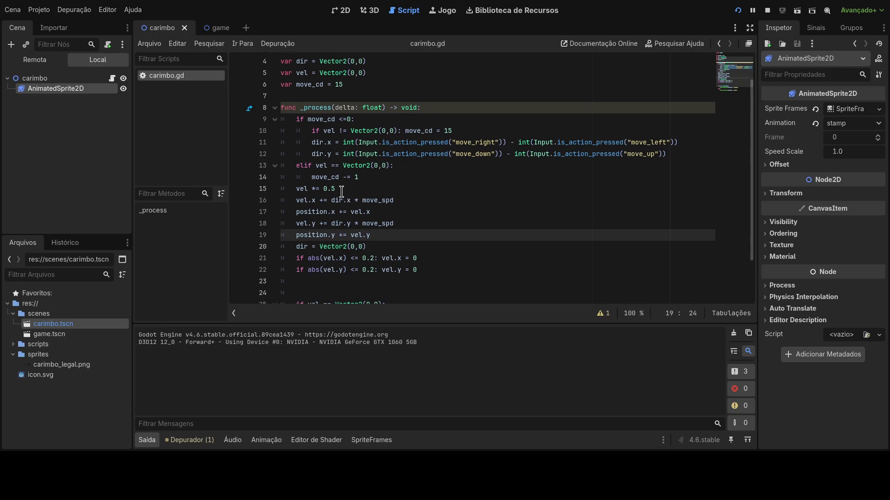
pyautogui.scroll(-1, 369, 257)
pyautogui.click(338, 154)
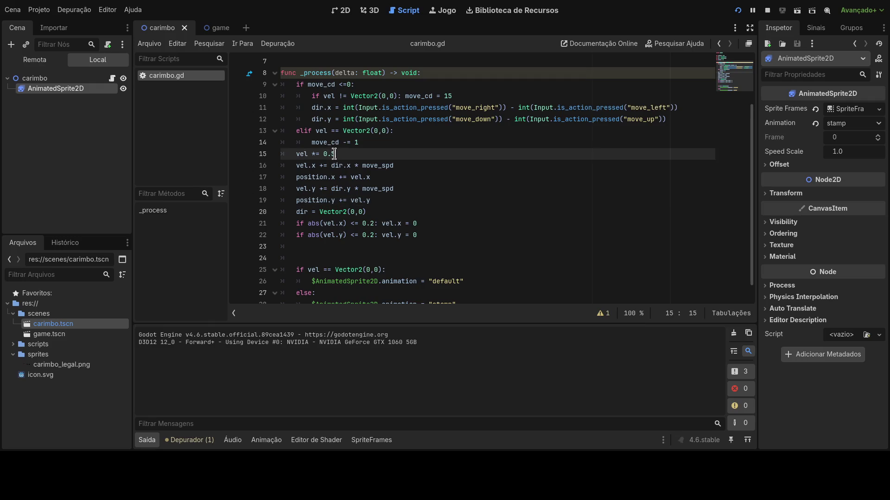
pyautogui.write('9')
pyautogui.click(737, 10)
# Insert a new line at line 7 and begin a declaration with 'var'
pyautogui.scroll(2, 412, 175)
pyautogui.scroll(-2, 418, 188)
pyautogui.scroll(1, 419, 188)
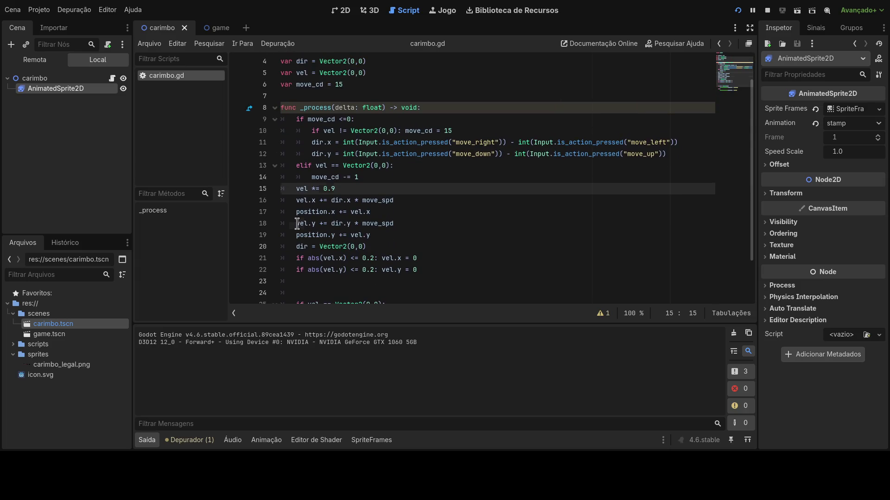
pyautogui.click(372, 222)
pyautogui.click(411, 226)
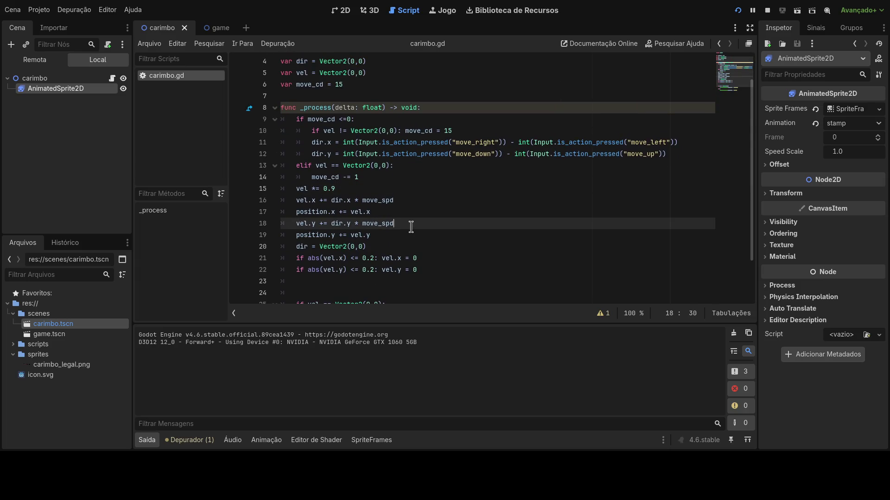
pyautogui.click(313, 98)
pyautogui.press('Return')
pyautogui.press('Up')
pyautogui.write('var')
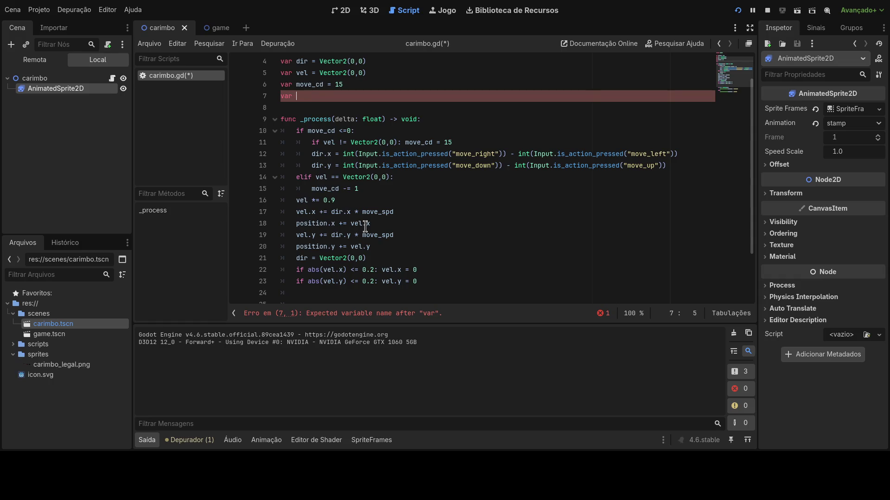
# Declare hop_offset = 3 and append - hop_offset to the position.y update on line 20
pyautogui.write('hop')
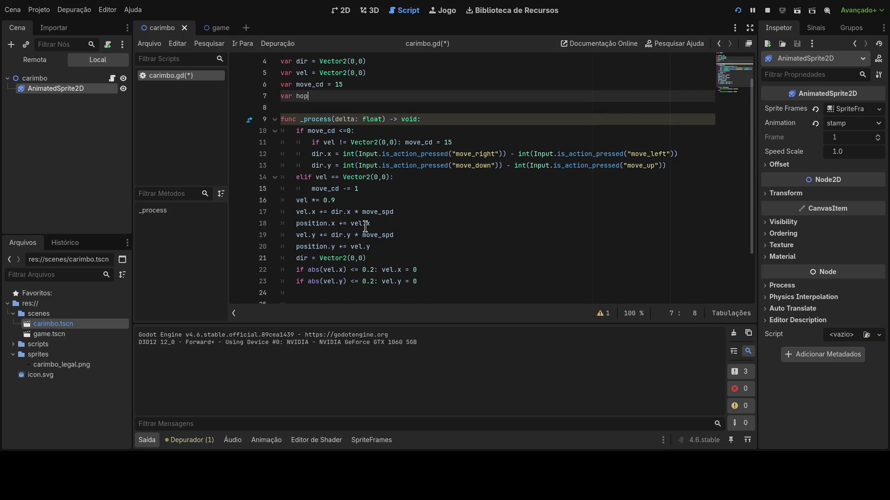
pyautogui.write('_offset')
pyautogui.write(' = 3')
pyautogui.doubleClick(317, 96)
pyautogui.scroll(-1, 364, 134)
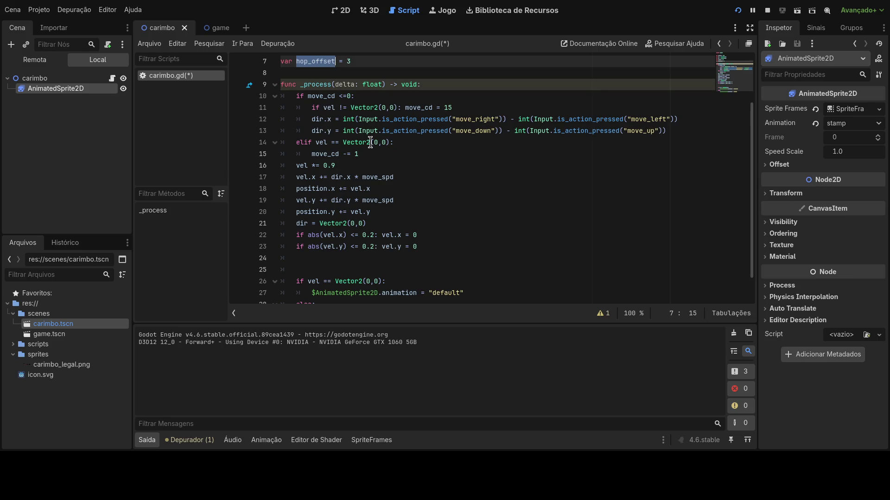
pyautogui.click(386, 213)
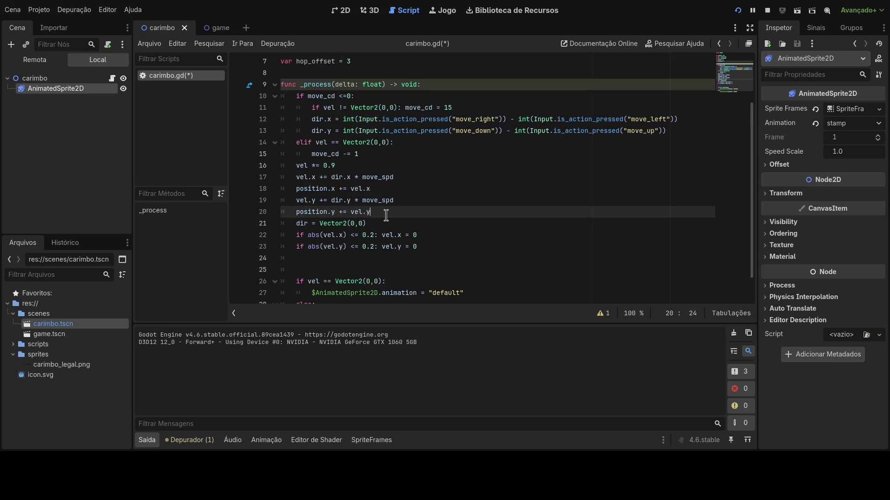
pyautogui.write(' + hop_offset')
pyautogui.scroll(1, 451, 216)
pyautogui.scroll(1, 451, 216)
pyautogui.click(376, 247)
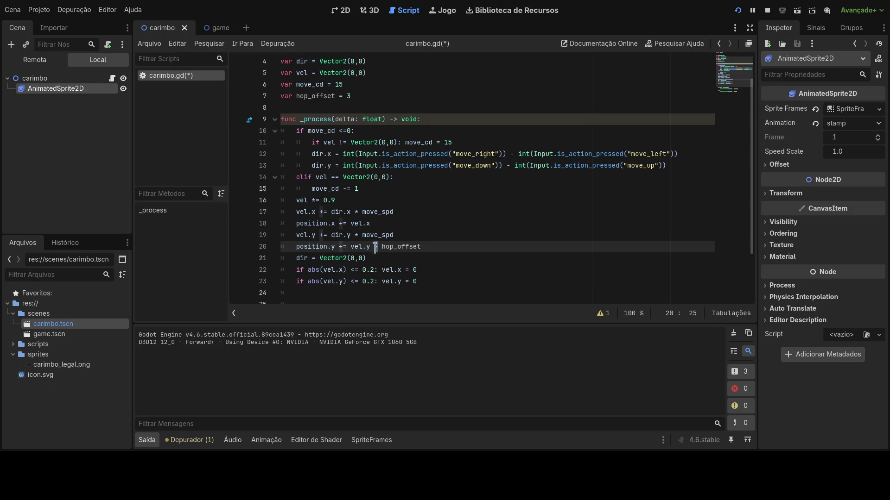
pyautogui.press('Delete')
pyautogui.write('-')
pyautogui.click(441, 248)
# Adjust the minus before hop_offset on line 20 and tidy the blank line after the variables
pyautogui.click(378, 247)
pyautogui.write('-')
pyautogui.click(387, 226)
pyautogui.click(374, 93)
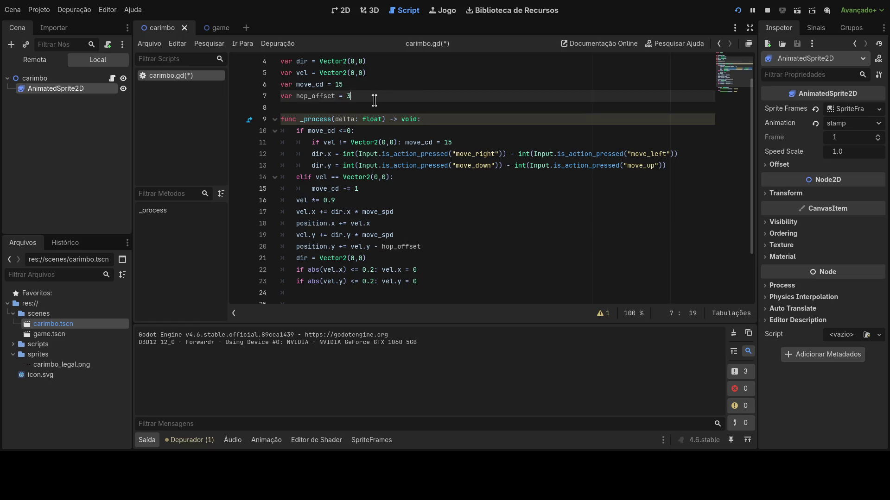
pyautogui.click(375, 106)
pyautogui.press('Return')
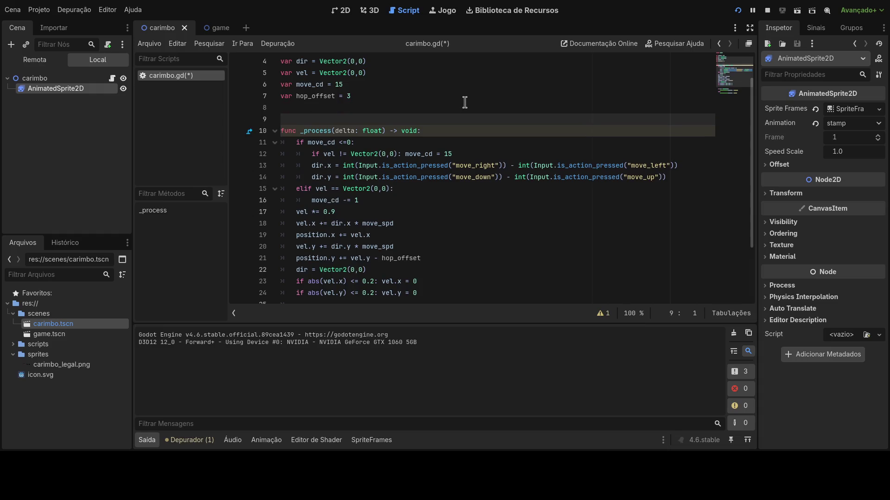
pyautogui.press('Up')
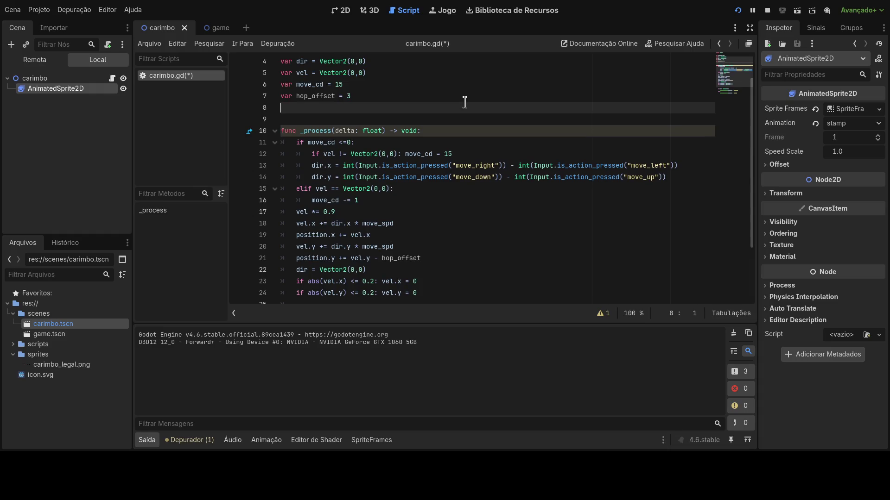
pyautogui.press('Delete')
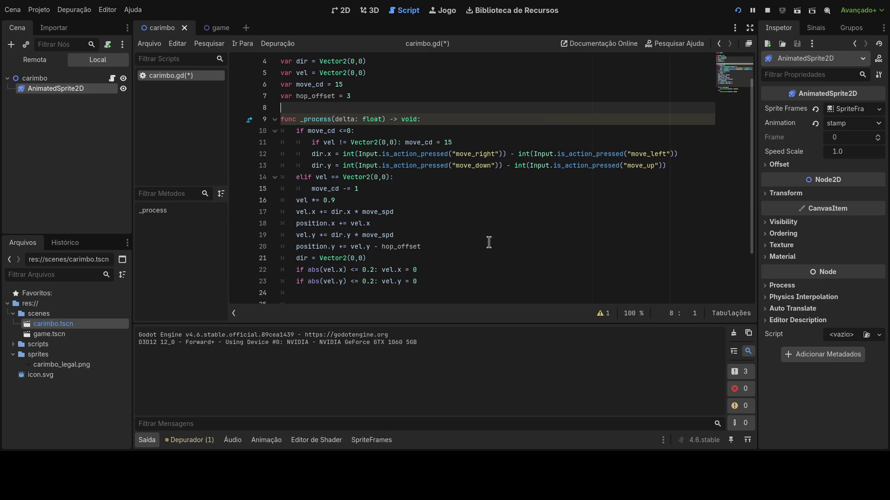
pyautogui.moveTo(421, 246); pyautogui.dragTo(374, 247)
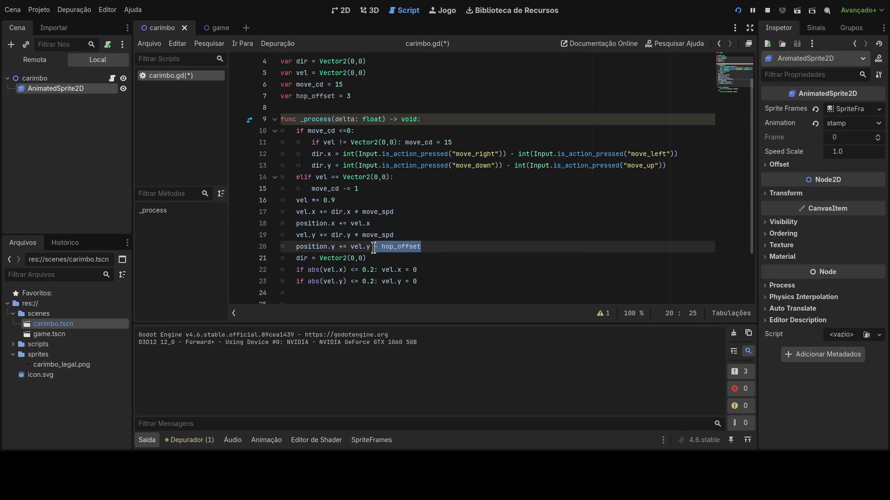
# Rerun the game, then remove hop_offset from the position.y line
pyautogui.click(738, 10)
pyautogui.hotkey('ctrl', 'z')
pyautogui.press('End')
pyautogui.hotkey('ctrl', 'BackSpace')
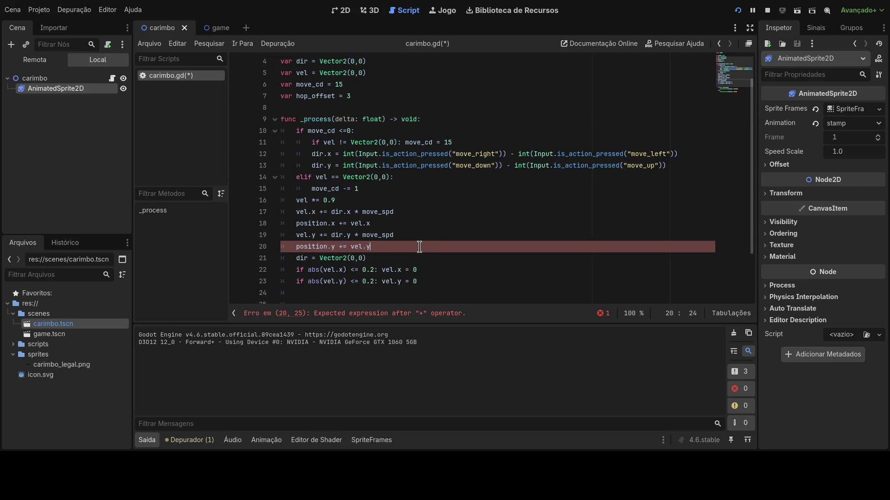
# Change line 19 to vel.y += dir.y * (move_spd - hop_offset) and run the game
pyautogui.click(418, 237)
pyautogui.click(361, 236)
pyautogui.write('(')
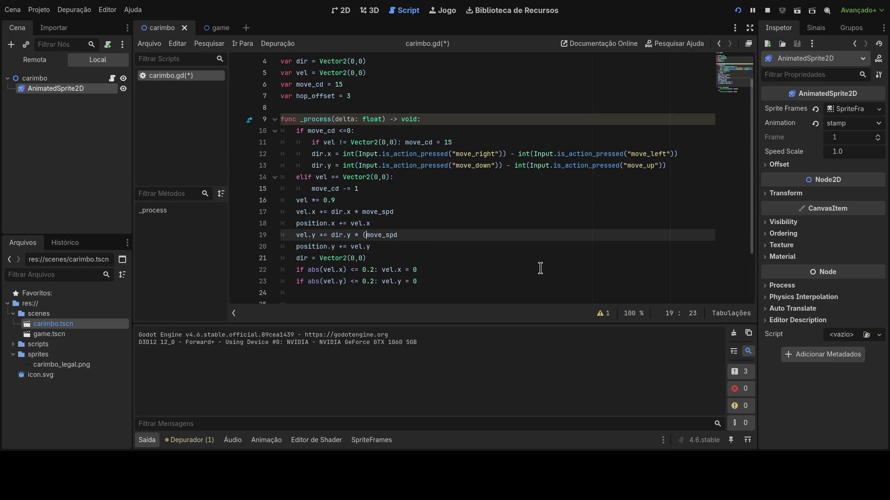
pyautogui.press('Right')
pyautogui.press('Right')
pyautogui.write('- hop')
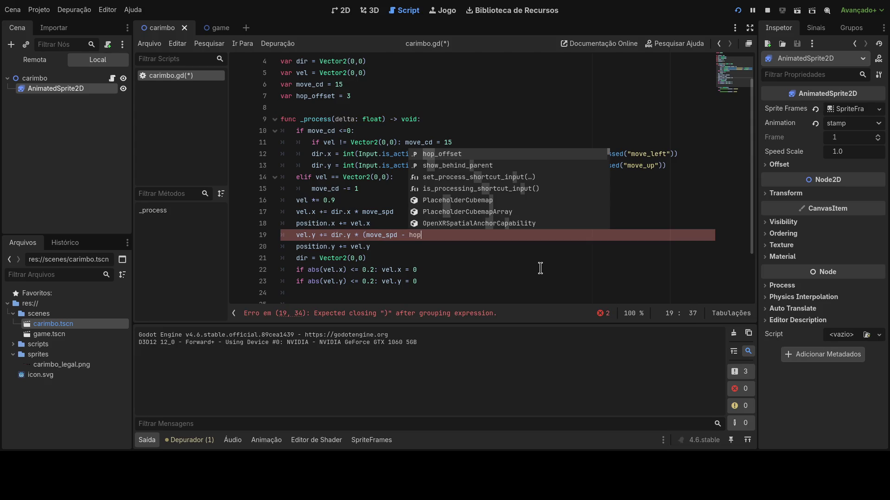
pyautogui.doubleClick(320, 96)
pyautogui.hotkey('ctrl', 'c')
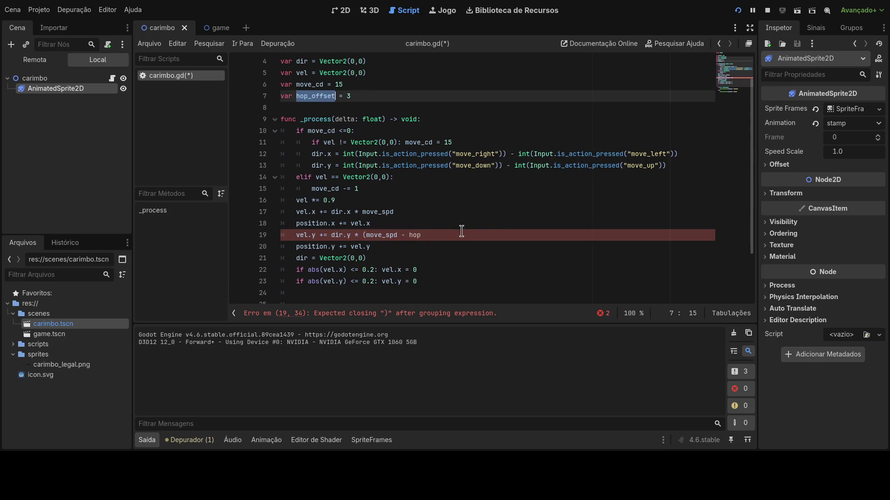
pyautogui.click(449, 236)
pyautogui.doubleClick(414, 235)
pyautogui.hotkey('ctrl', 'v')
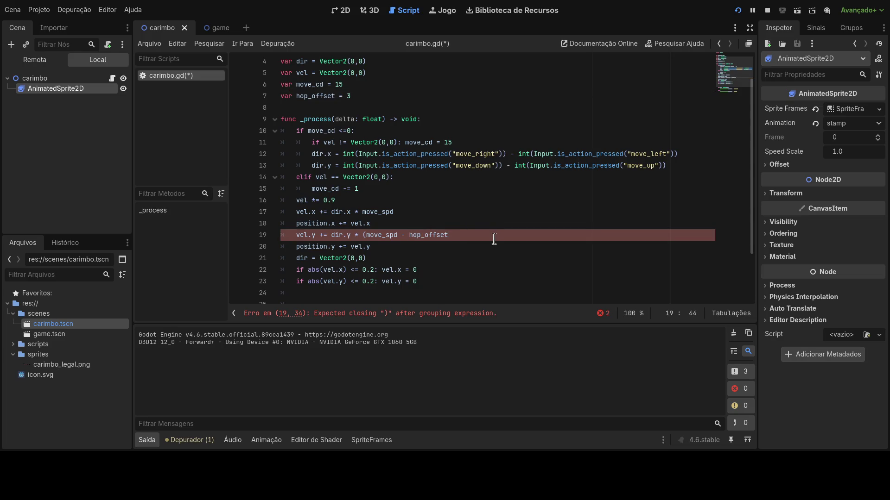
pyautogui.write(')')
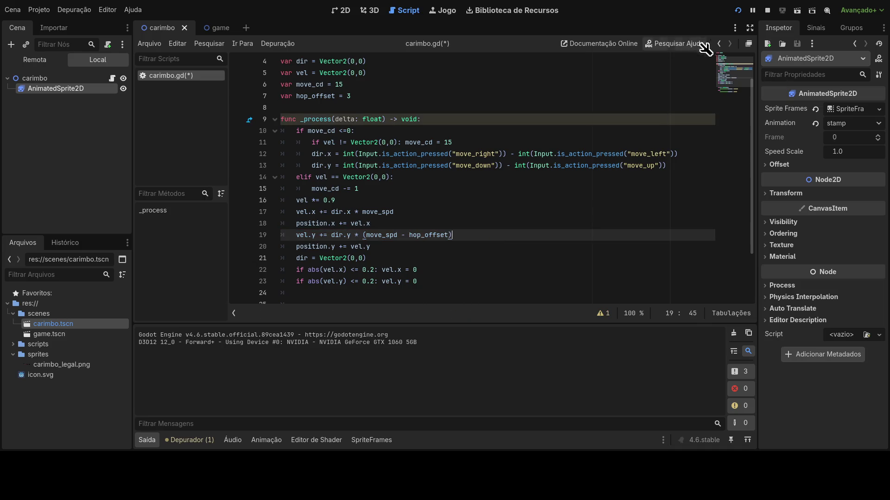
pyautogui.click(740, 7)
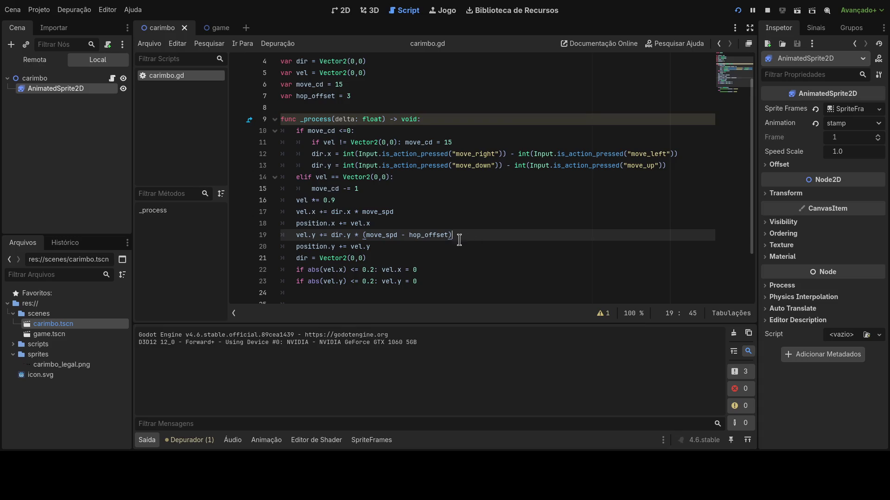
pyautogui.click(383, 236)
# Revert line 19 to vel.y += dir.y * move_spd, removing the parentheses and hop_offset
pyautogui.scroll(1, 391, 233)
pyautogui.scroll(-1, 391, 233)
pyautogui.press('End')
pyautogui.press('BackSpace')
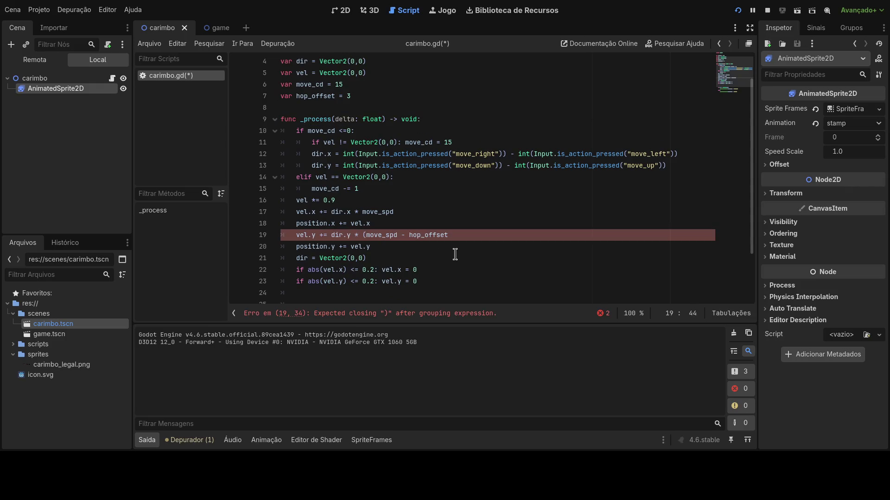
pyautogui.hotkey('ctrl', 'BackSpace')
pyautogui.press('BackSpace')
pyautogui.press('BackSpace')
pyautogui.press('BackSpace')
pyautogui.hotkey('ctrl', 'Left')
pyautogui.press('BackSpace')
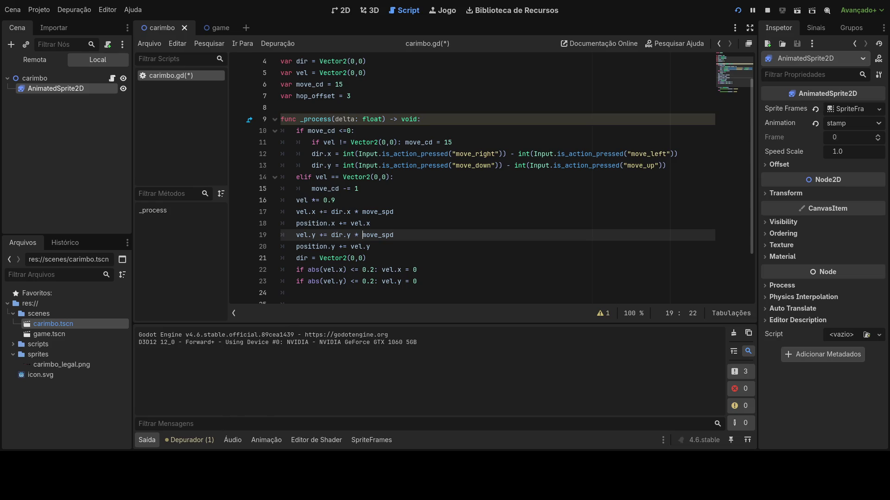
# Stop the running game with F8, then save and run it again
pyautogui.press('F8')
pyautogui.click(403, 246)
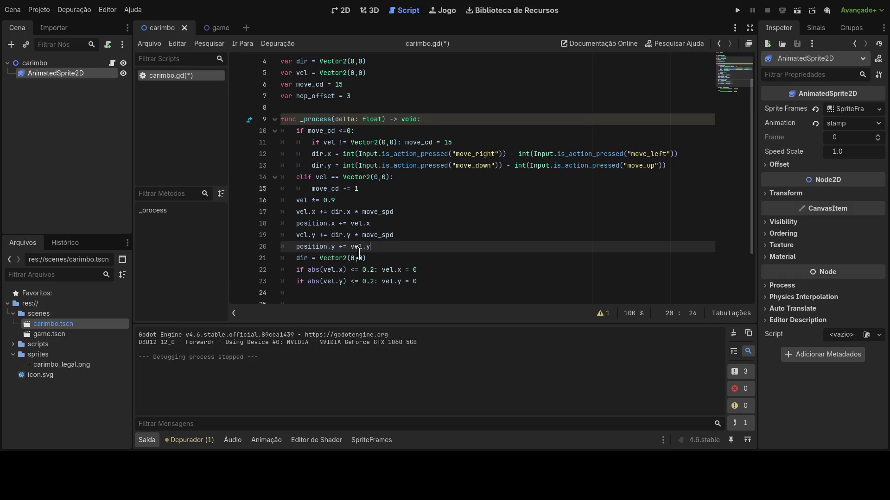
pyautogui.scroll(-1, 431, 249)
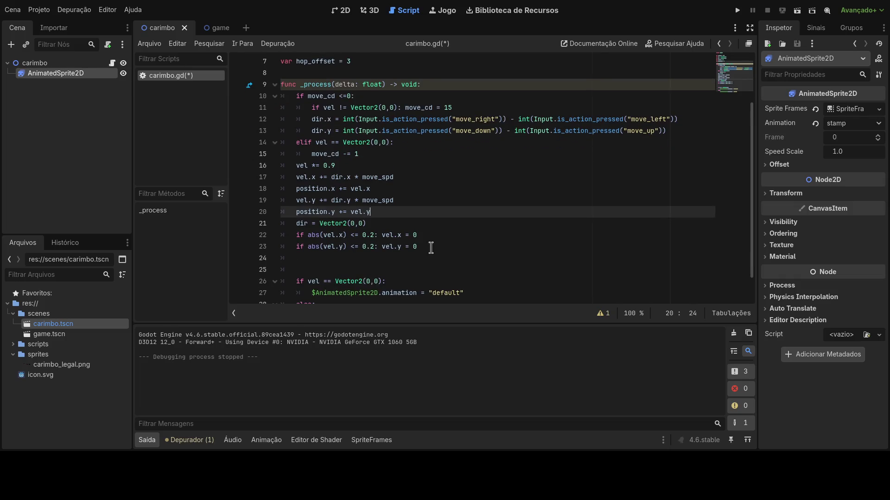
pyautogui.click(402, 262)
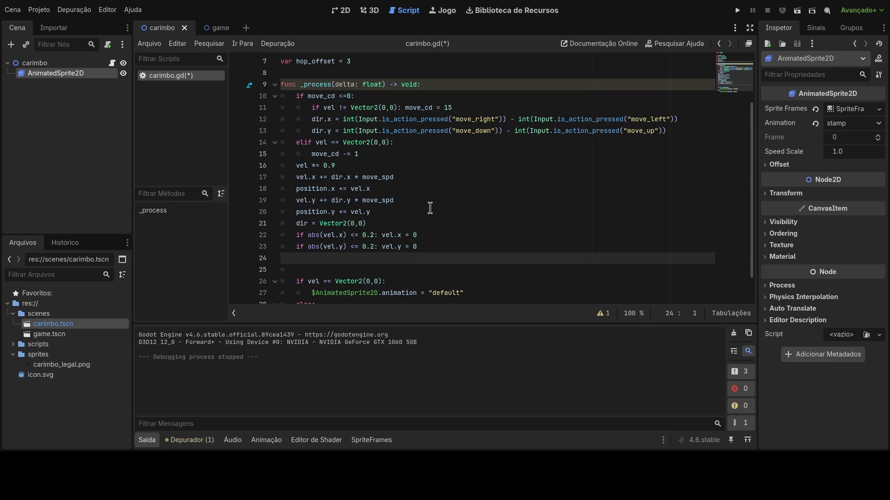
pyautogui.click(737, 10)
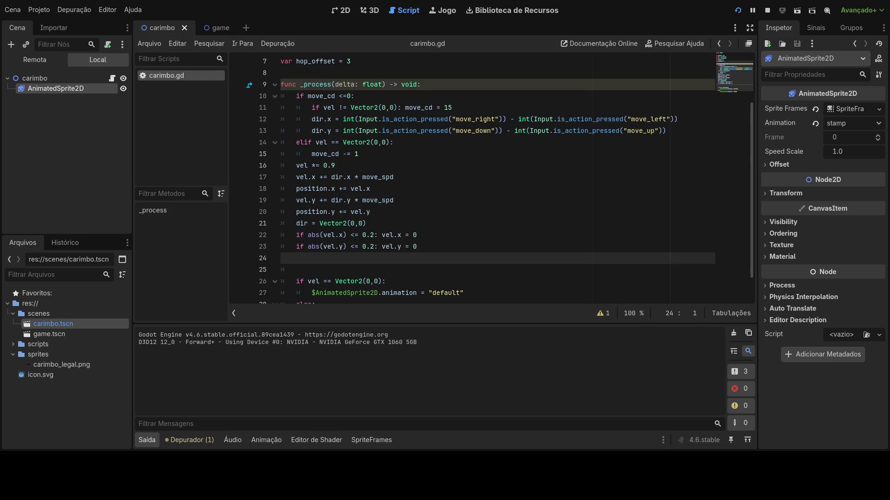
# Change the line 7 declaration to var hop_offset = 0
pyautogui.scroll(1, 530, 169)
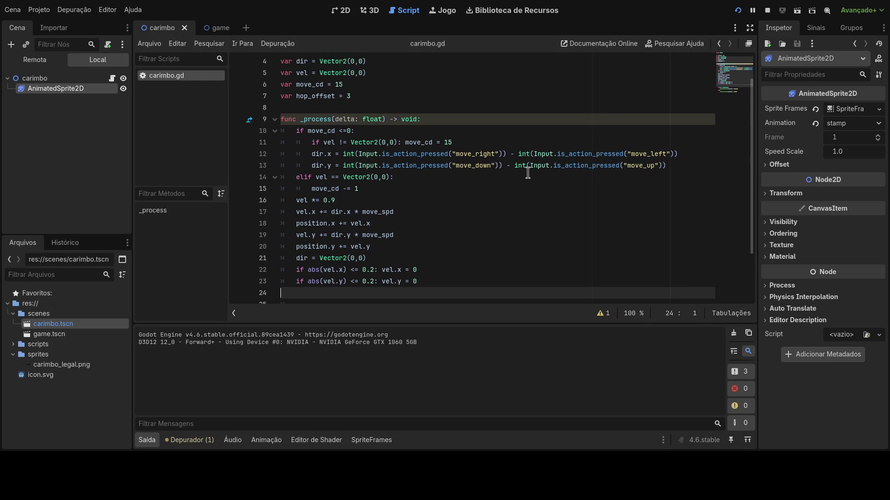
pyautogui.scroll(1, 524, 173)
pyautogui.moveTo(365, 131); pyautogui.dragTo(284, 133)
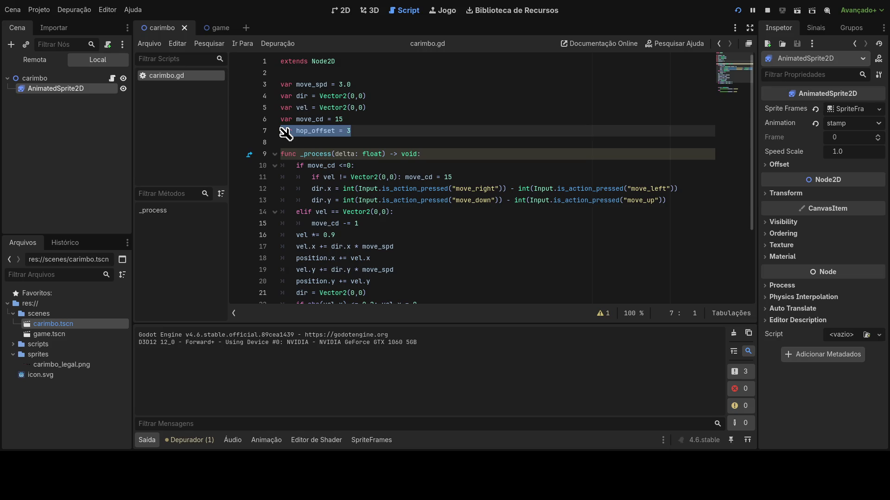
pyautogui.click(362, 133)
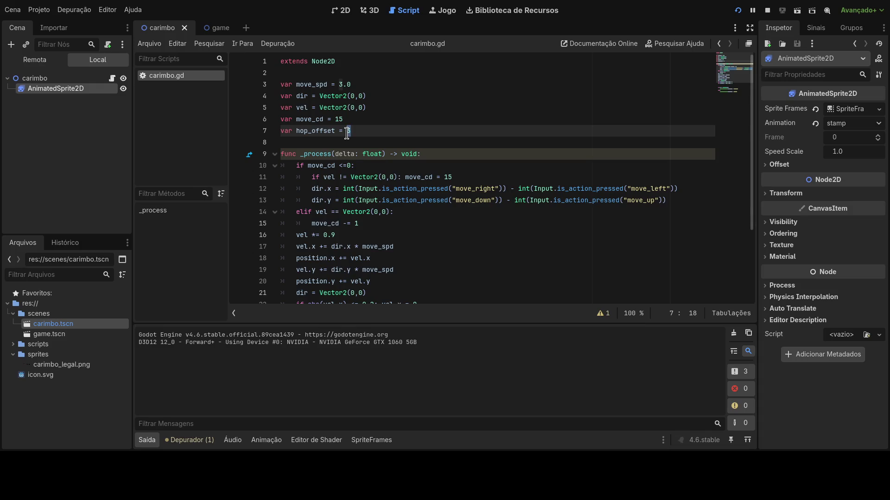
pyautogui.press('BackSpace')
pyautogui.write('0')
# Paste a hop_offset = 0 line after move_cd -= 1
pyautogui.click(333, 165)
pyautogui.scroll(-1, 403, 179)
pyautogui.press('End')
pyautogui.scroll(-1, 393, 172)
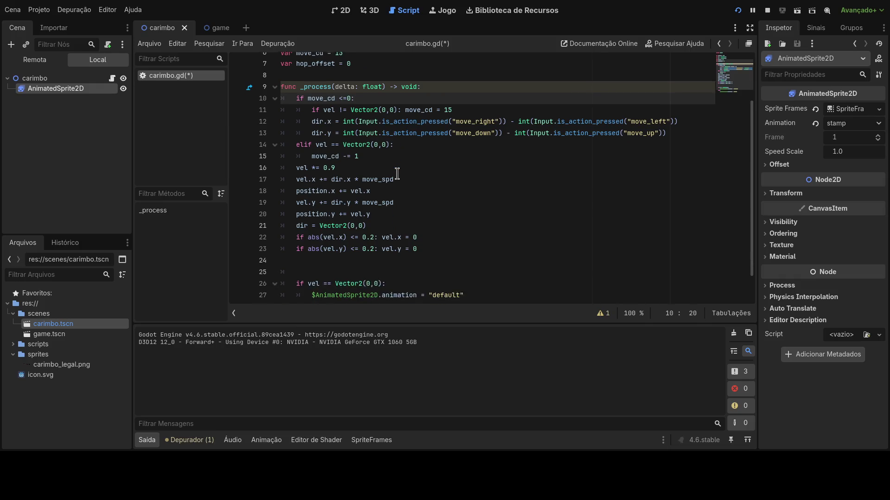
pyautogui.click(392, 156)
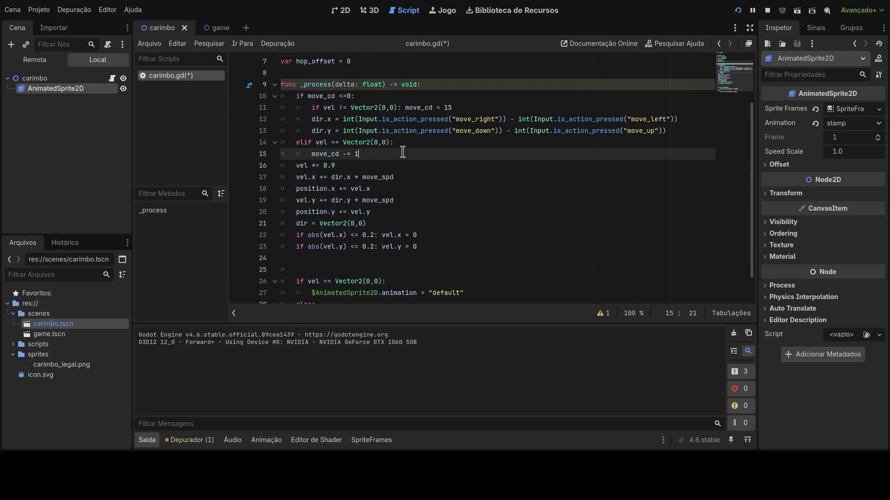
pyautogui.press('Return')
pyautogui.write('var hop_offset = 0')
# Put move_cd = 15 on its own line after the colon on line 11, with a hop_offset line below
pyautogui.click(458, 107)
pyautogui.click(404, 108)
pyautogui.press('Return')
pyautogui.press('End')
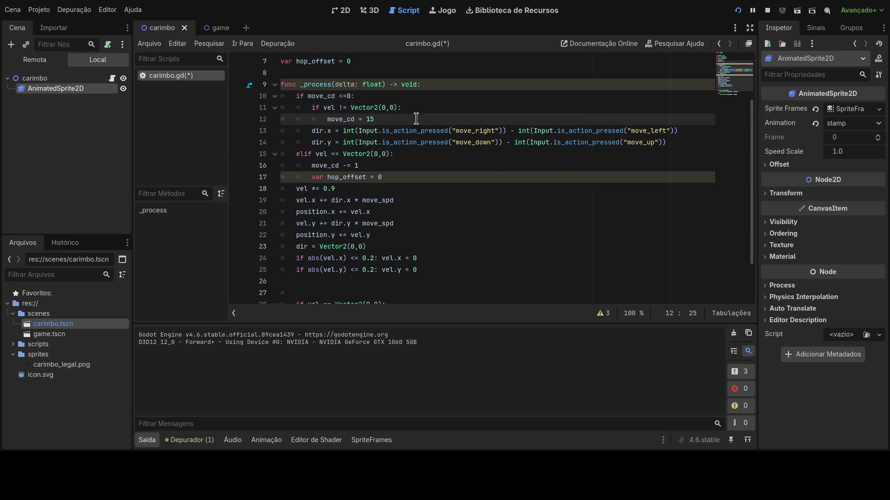
pyautogui.press('Return')
pyautogui.write('var hop_offset = 0')
pyautogui.doubleClick(395, 132)
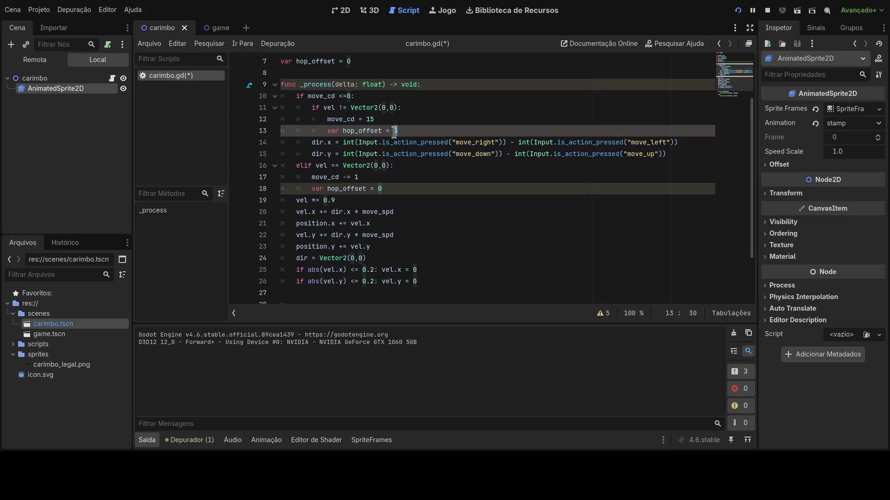
pyautogui.click(413, 132)
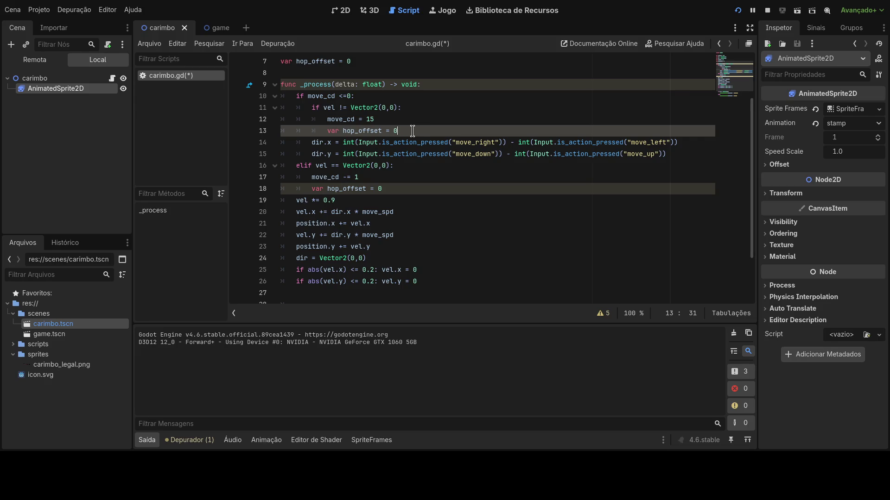
# Delete the extra hop_offset line and strip 'var' from the hop_offset line 17
pyautogui.hotkey('ctrl', 'shift', 'k')
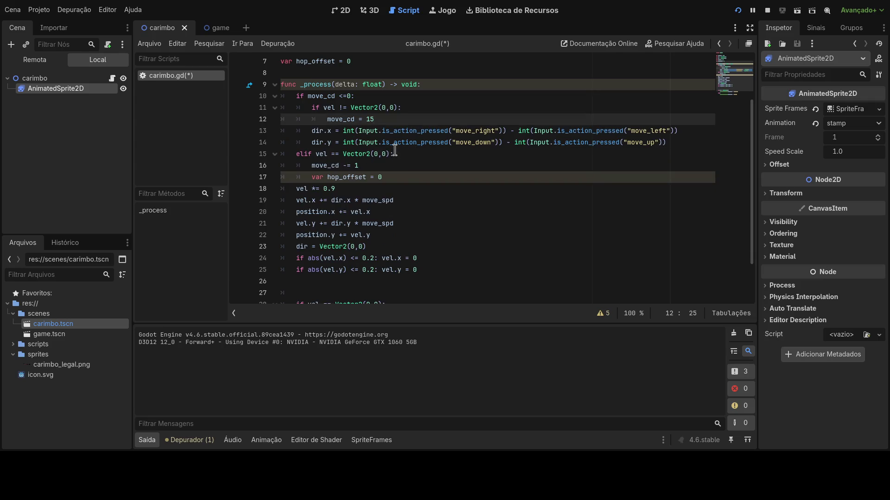
pyautogui.click(394, 177)
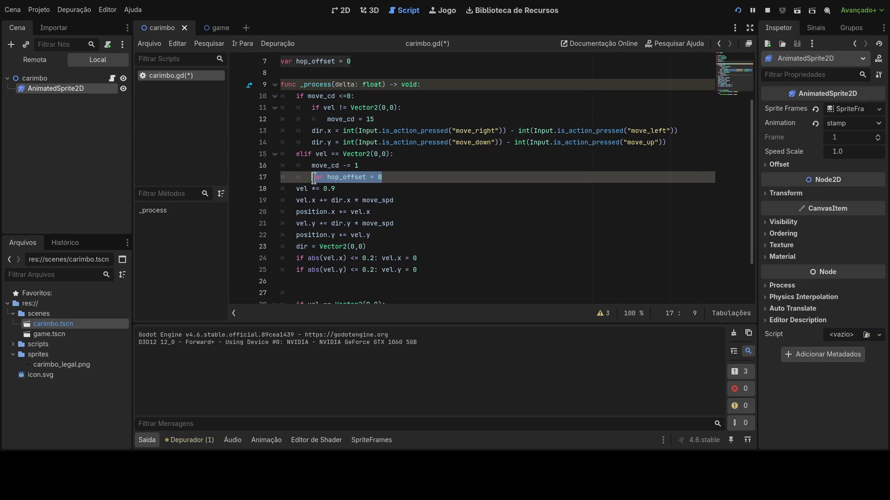
pyautogui.press('Home')
pyautogui.press('Delete')
pyautogui.press('Delete')
pyautogui.press('Delete')
pyautogui.press('BackSpace')
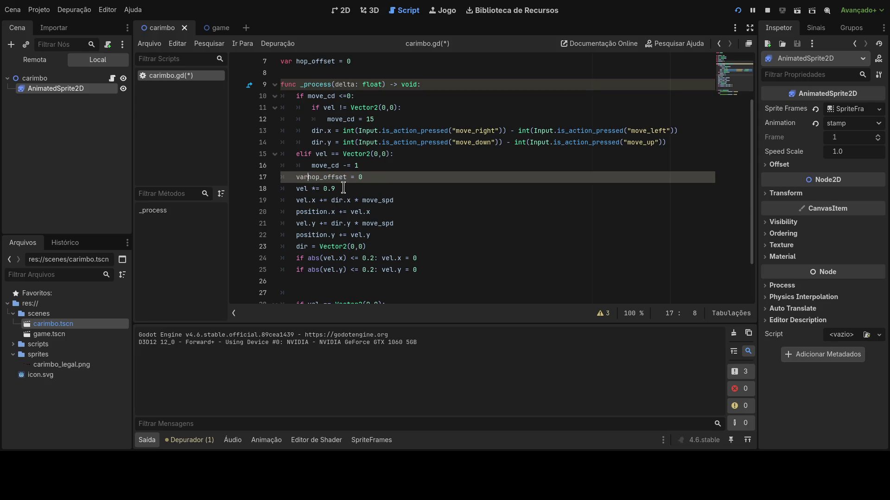
pyautogui.moveTo(358, 177); pyautogui.dragTo(339, 177)
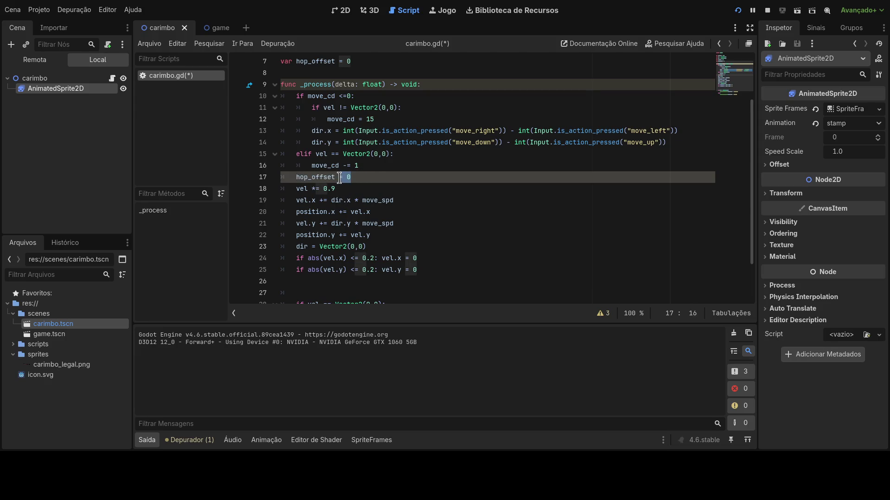
pyautogui.scroll(2, 366, 218)
# Delete the remaining hop_offset = 0 line so move_cd -= 1 leads straight to vel *= 0.9
pyautogui.click(296, 246)
pyautogui.scroll(-2, 299, 247)
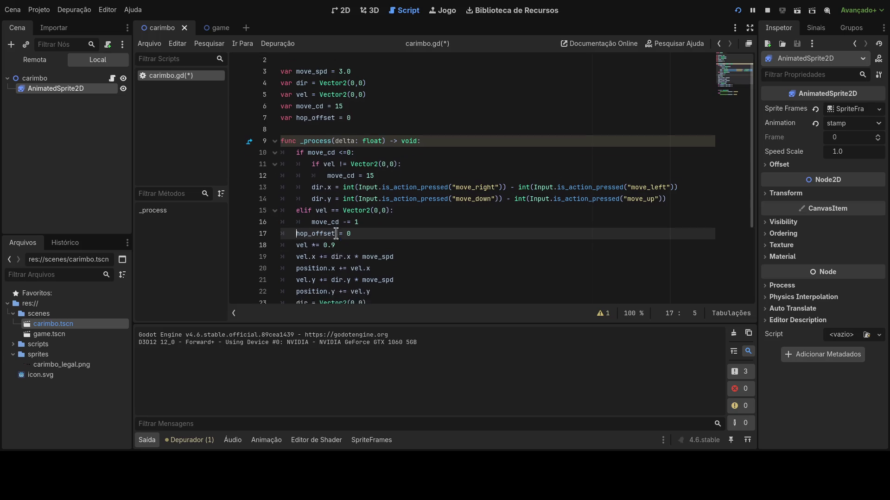
pyautogui.press('Return')
pyautogui.press('BackSpace')
pyautogui.press('BackSpace')
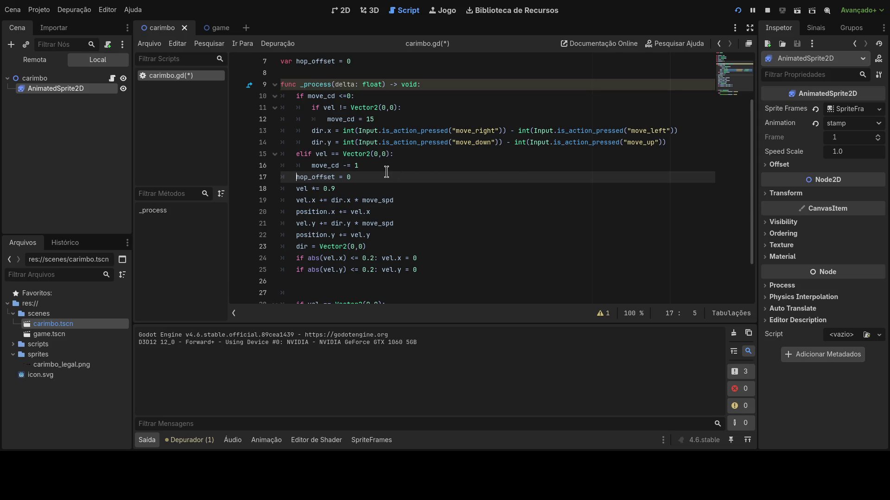
pyautogui.moveTo(367, 177); pyautogui.dragTo(278, 177)
pyautogui.press('BackSpace')
pyautogui.press('BackSpace')
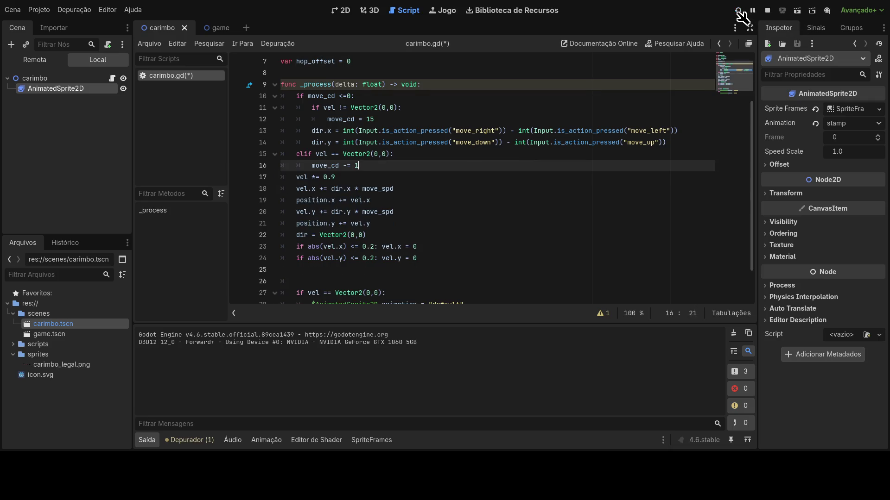
# Change move_cd's reset value from 15 to 5 and its starting value to 5, then rerun the game
pyautogui.click(738, 11)
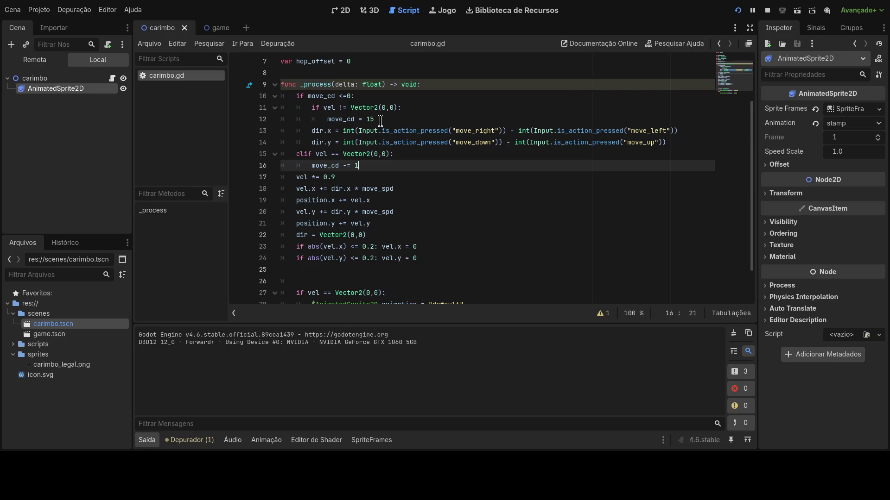
pyautogui.scroll(1, 373, 139)
pyautogui.click(376, 155)
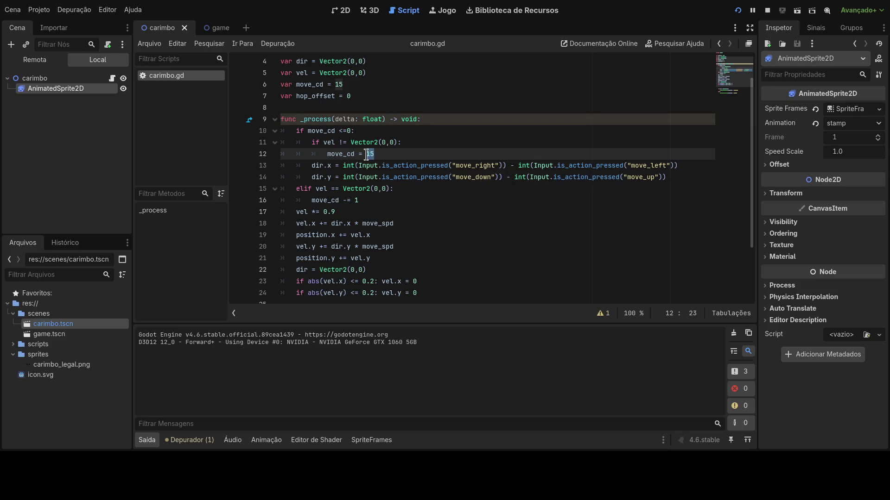
pyautogui.press('BackSpace')
pyautogui.press('BackSpace')
pyautogui.write('5')
pyautogui.doubleClick(345, 84)
pyautogui.write('5')
pyautogui.click(395, 177)
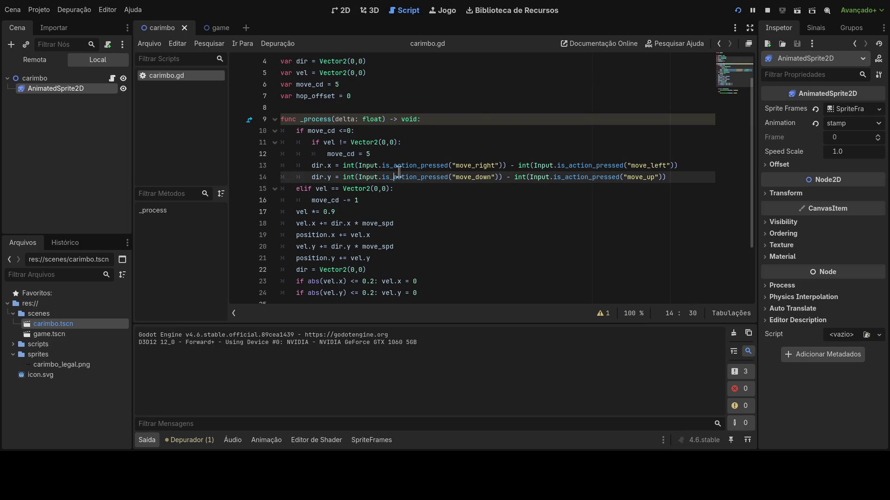
pyautogui.click(740, 9)
# Lower the velocity damping on line 17 from 0.9 to 0.8 and rerun the game
pyautogui.scroll(-1, 398, 207)
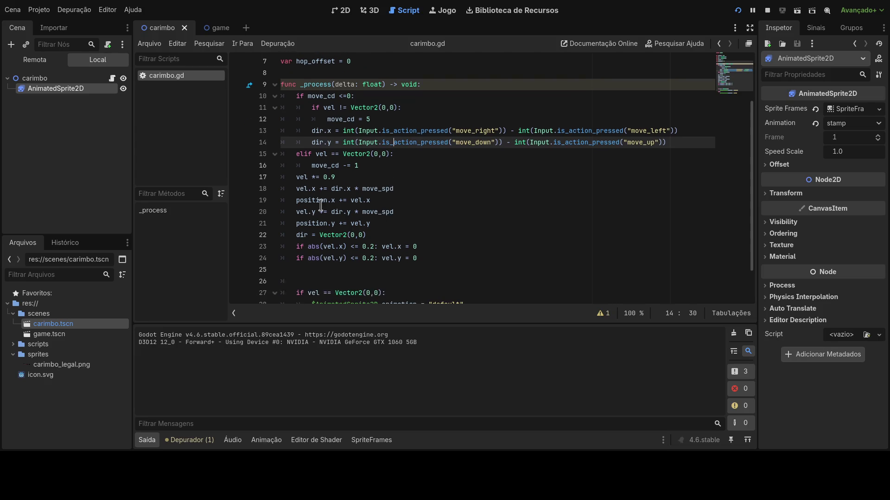
pyautogui.click(334, 177)
pyautogui.press('BackSpace')
pyautogui.write('8')
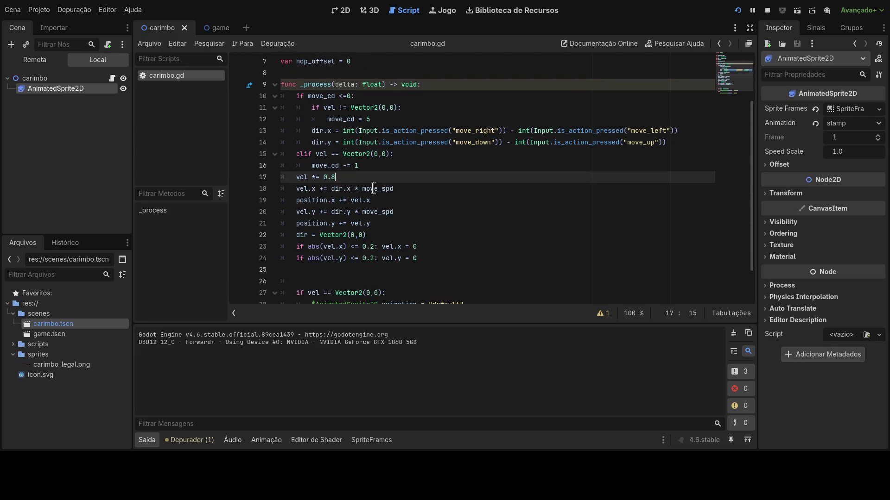
pyautogui.click(377, 188)
pyautogui.click(738, 10)
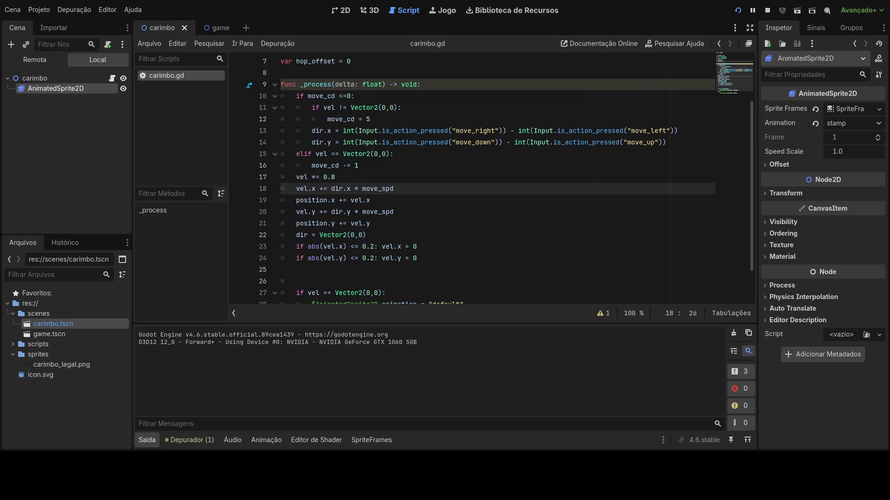
# Set move_spd to 6.0 and run the game to test the new speed
pyautogui.scroll(2, 360, 146)
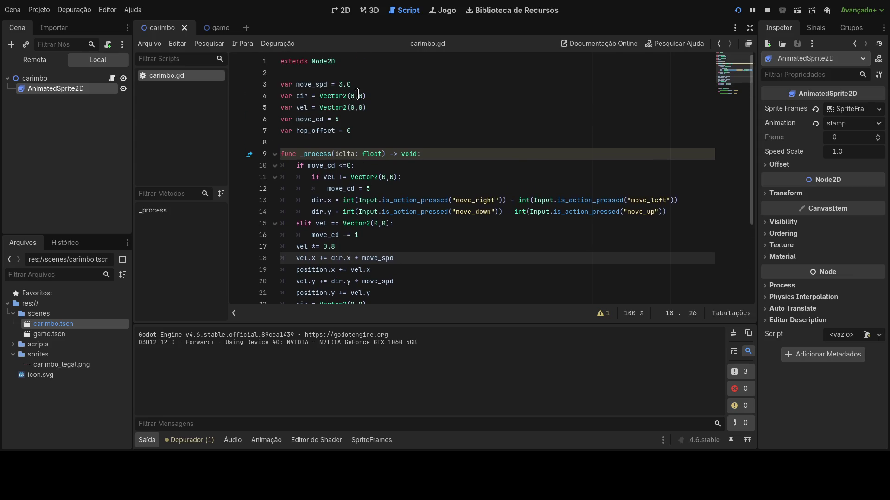
pyautogui.click(341, 84)
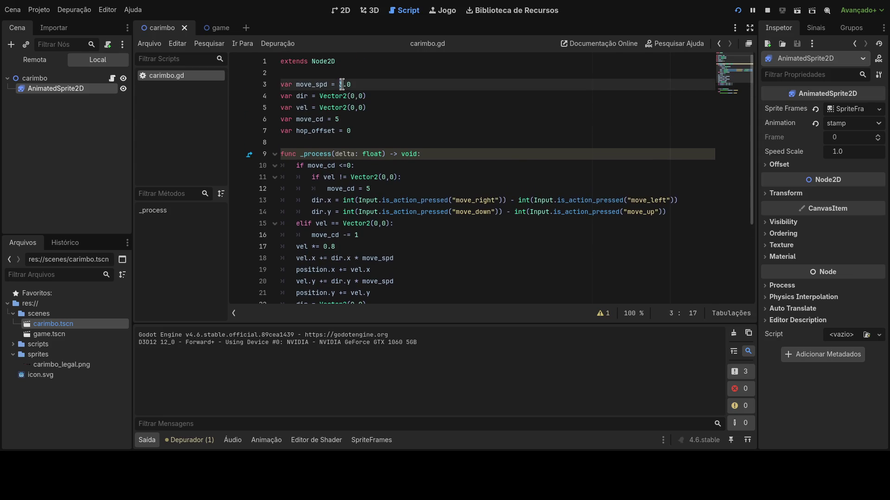
pyautogui.write('8')
pyautogui.click(397, 177)
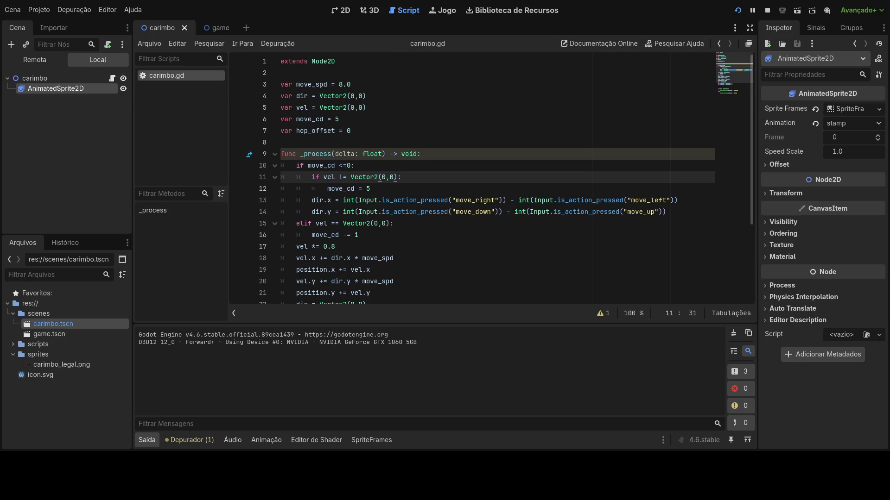
pyautogui.click(341, 84)
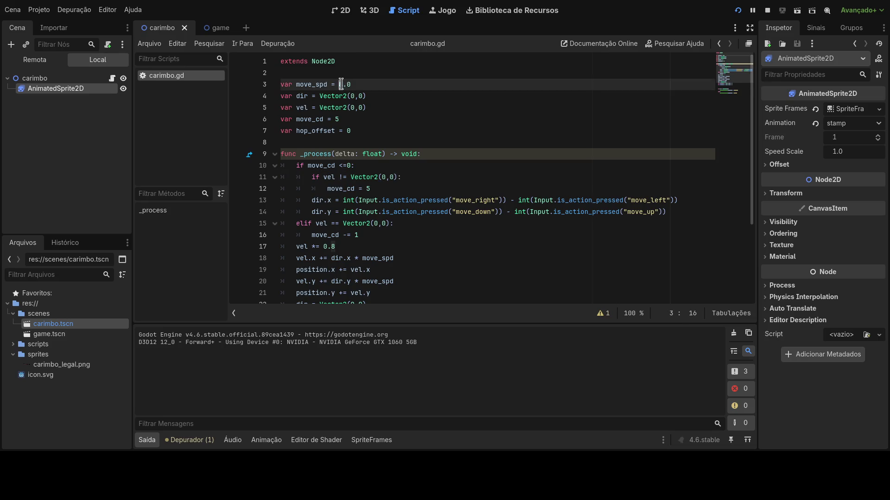
pyautogui.write('6')
pyautogui.click(390, 142)
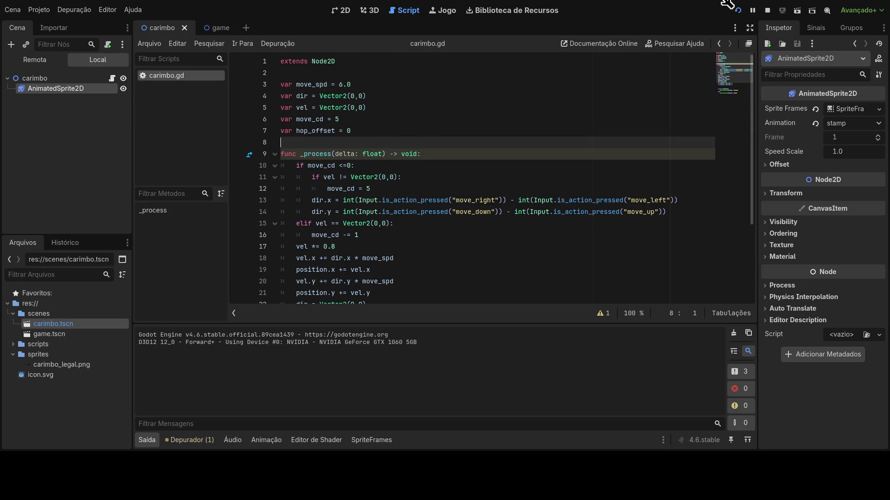
pyautogui.click(737, 10)
pyautogui.click(368, 189)
# Change both the move_cd reset value and its starting value from 5 to 8, then save and rerun
pyautogui.press('Delete')
pyautogui.write('8')
pyautogui.scroll(-1, 370, 230)
pyautogui.click(358, 224)
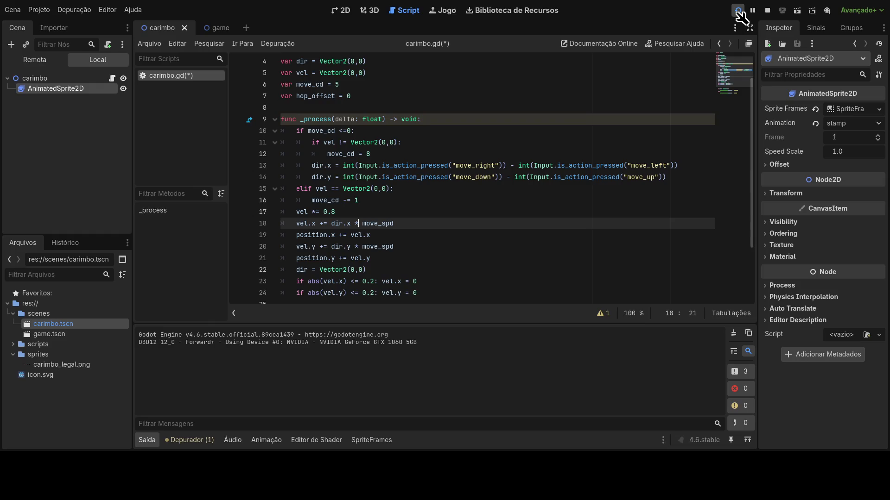
pyautogui.click(345, 84)
pyautogui.press('BackSpace')
pyautogui.write('8')
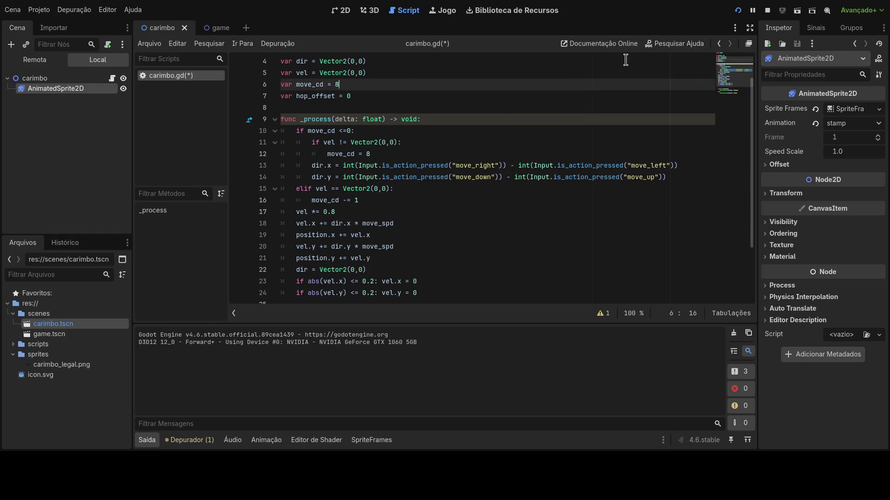
pyautogui.click(738, 10)
# Delete the hop_offset variable declaration from carimbo.gd
pyautogui.moveTo(388, 98); pyautogui.dragTo(270, 99)
pyautogui.press('BackSpace')
pyautogui.press('BackSpace')
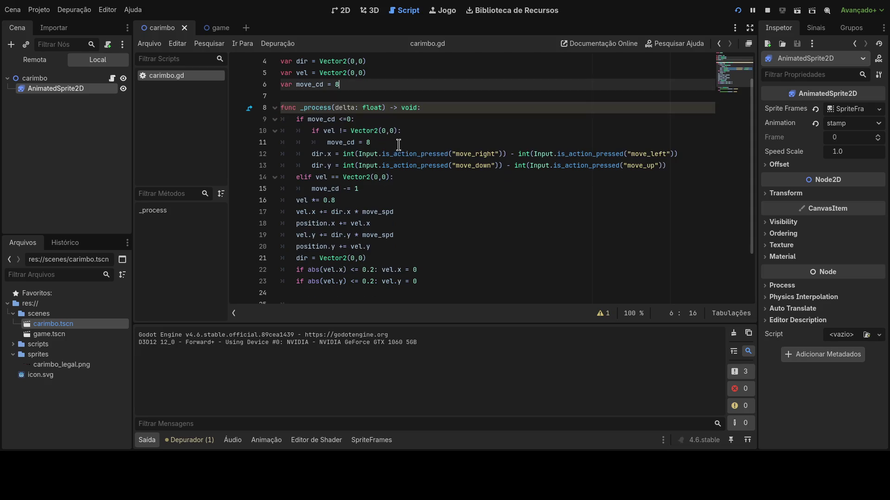
pyautogui.scroll(-1, 389, 225)
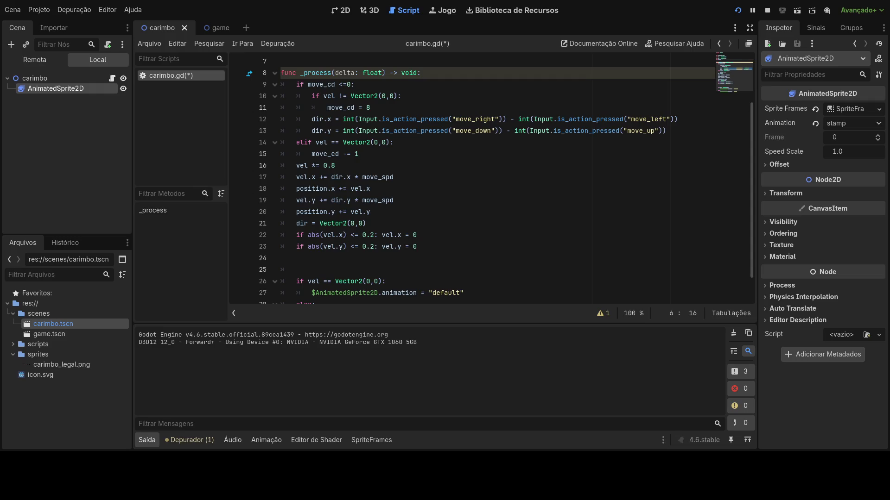
pyautogui.scroll(2, 361, 166)
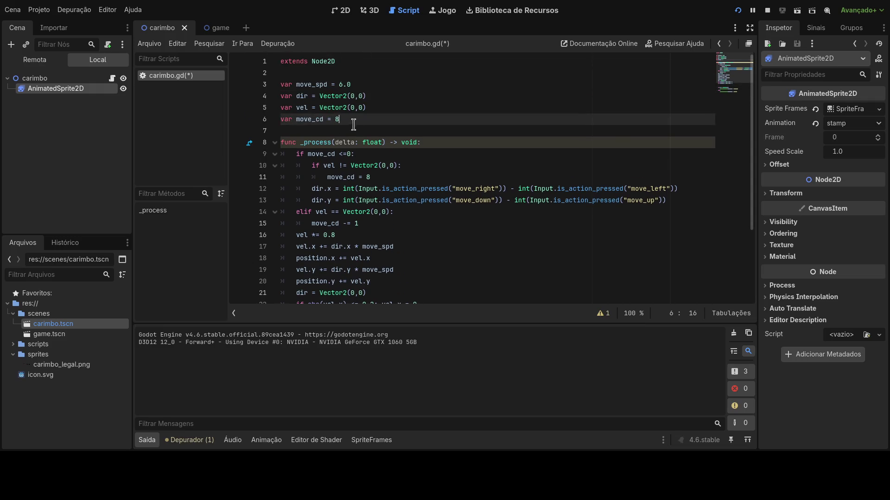
# Declare var current_height = 0.0 on a new line below extends Node2D
pyautogui.click(363, 79)
pyautogui.click(374, 73)
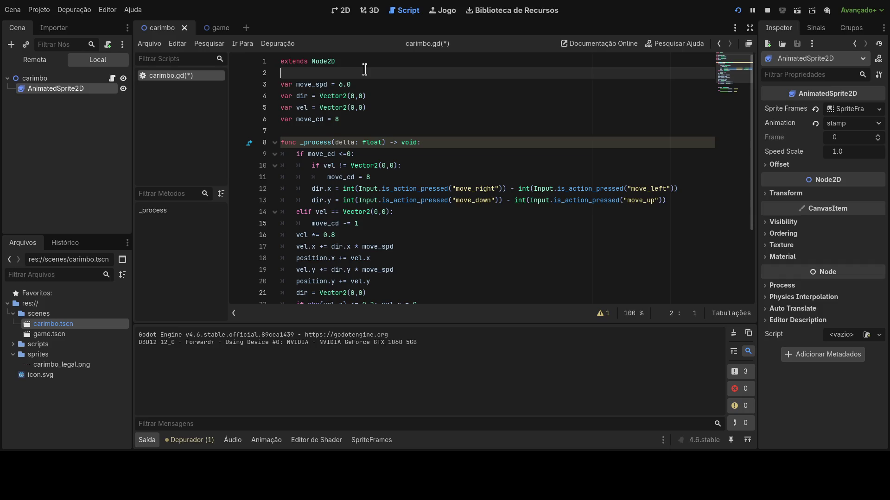
pyautogui.press('Return')
pyautogui.write('var curre')
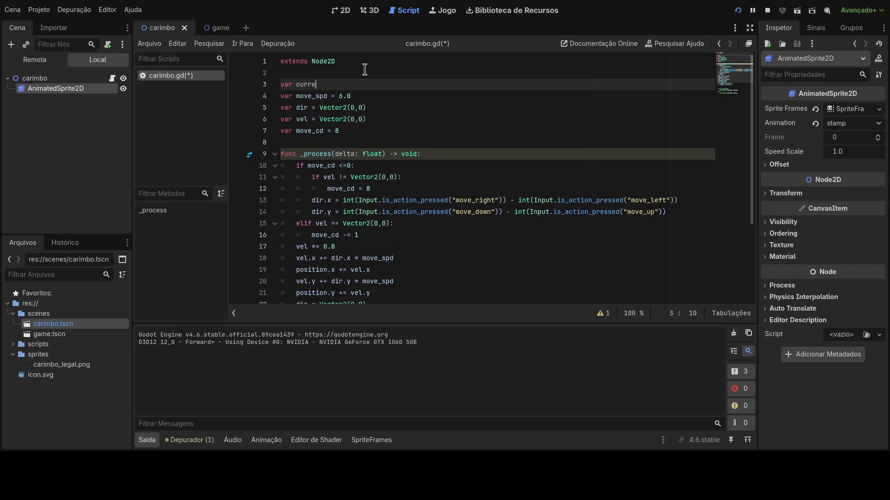
pyautogui.write('nt )_')
pyautogui.press('BackSpace')
pyautogui.press('BackSpace')
pyautogui.write('_height = ')
pyautogui.write('0.0')
# Add var hop_height below it and set its value to 2.0
pyautogui.press('Return')
pyautogui.write('var hop')
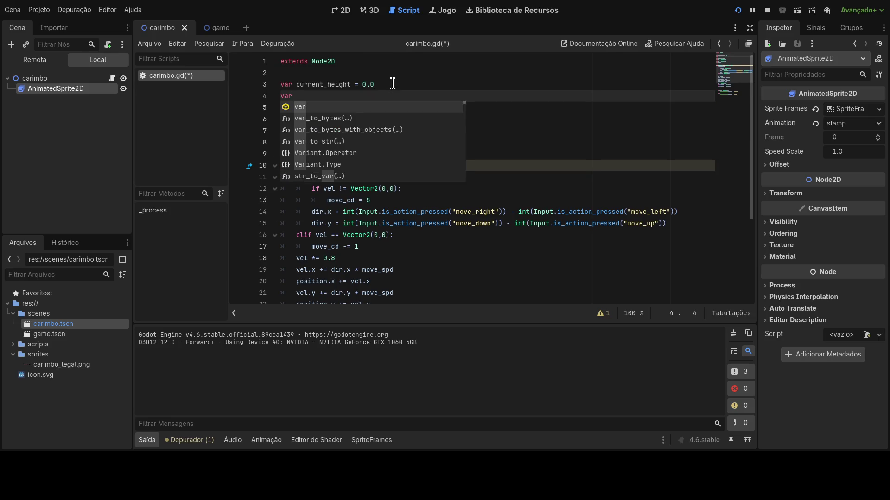
pyautogui.press('BackSpace')
pyautogui.write('_')
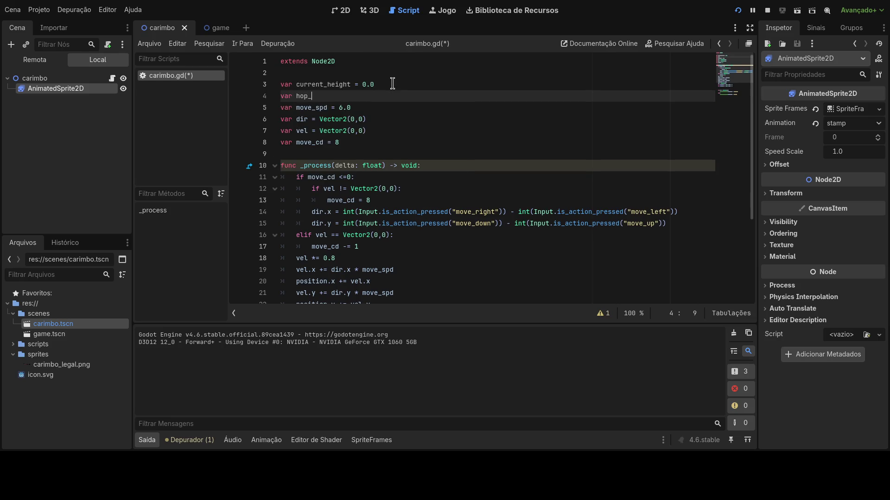
pyautogui.write('height = 1.0')
pyautogui.scroll(-1, 371, 106)
pyautogui.click(348, 62)
pyautogui.press('BackSpace')
pyautogui.write('2')
# Add var hop_timer = 0 on a new line after hop_height
pyautogui.click(378, 83)
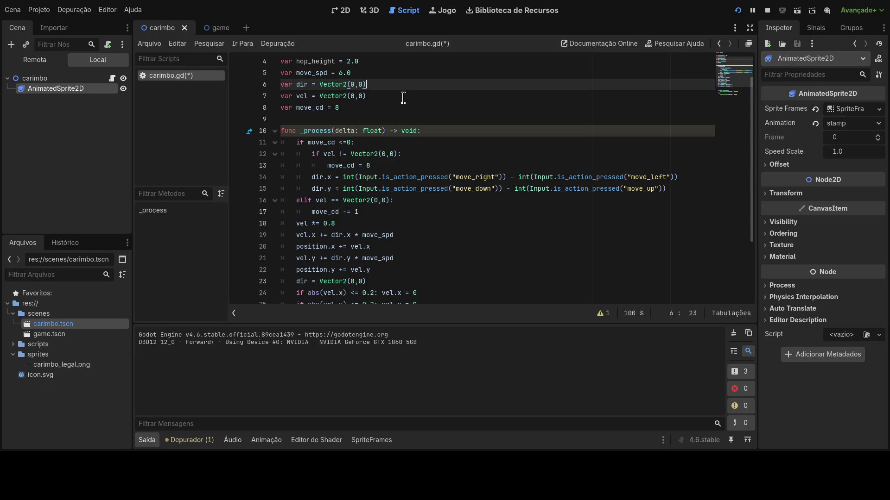
pyautogui.click(390, 72)
pyautogui.scroll(1, 404, 98)
pyautogui.click(390, 98)
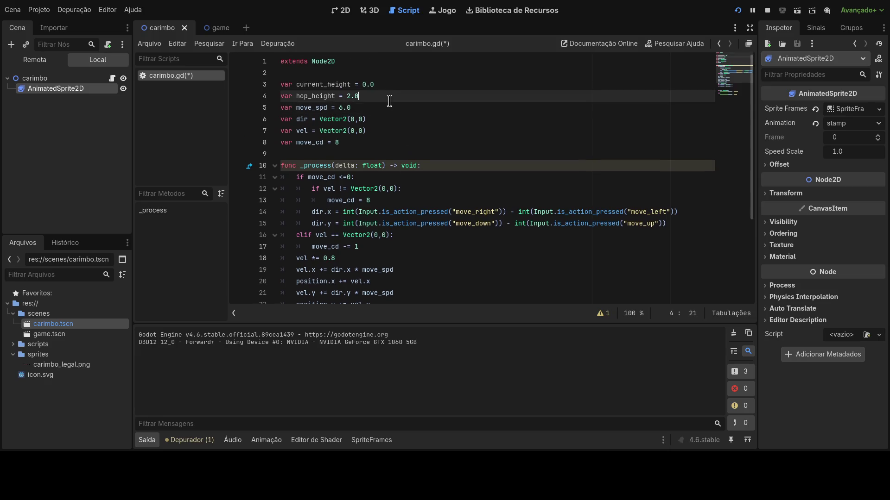
pyautogui.press('Return')
pyautogui.write('var hop_timer = ')
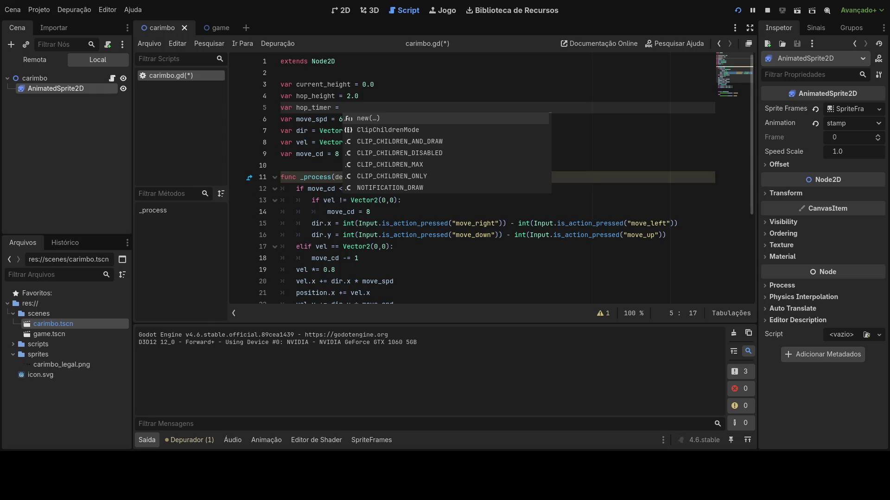
pyautogui.write('0')
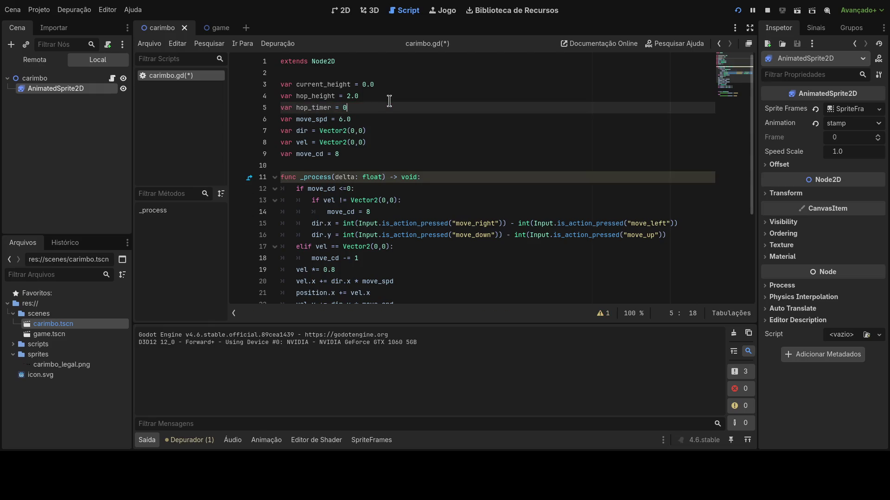
pyautogui.press('Return')
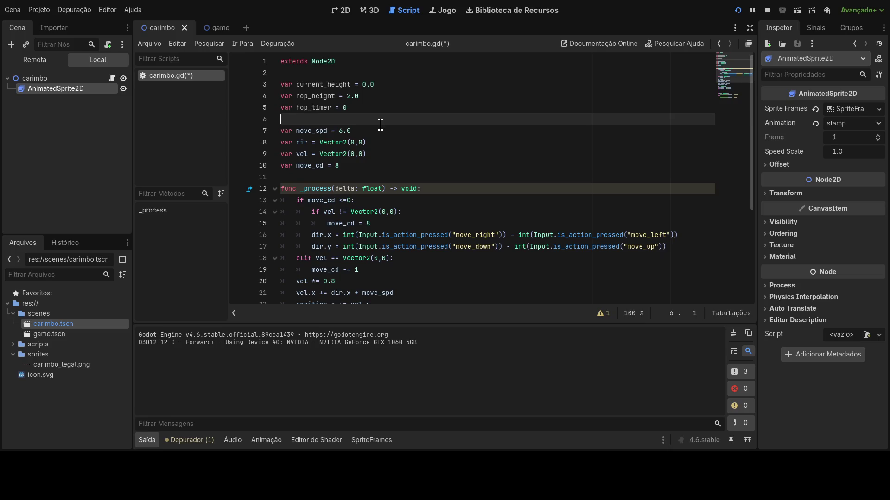
# Begin a 'var is_movi' declaration, then select icon.svg and the carimbo scene in FileSystem
pyautogui.scroll(-1, 381, 126)
pyautogui.scroll(-1, 396, 152)
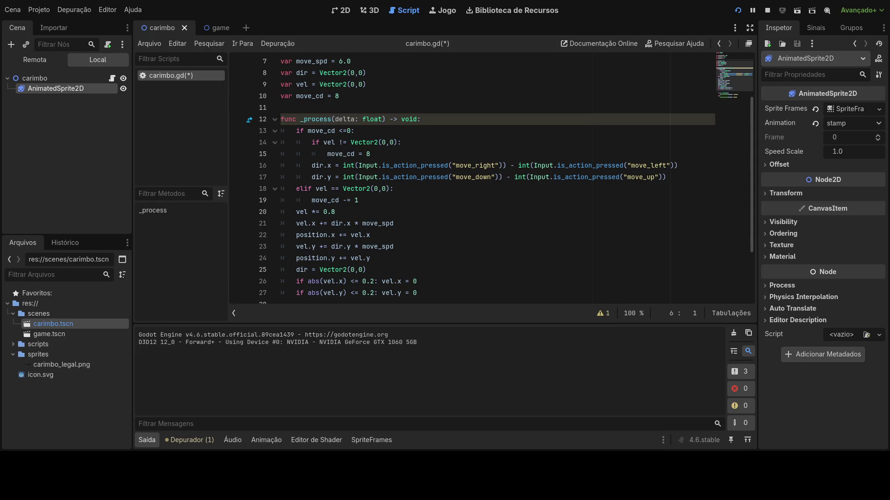
pyautogui.scroll(2, 415, 159)
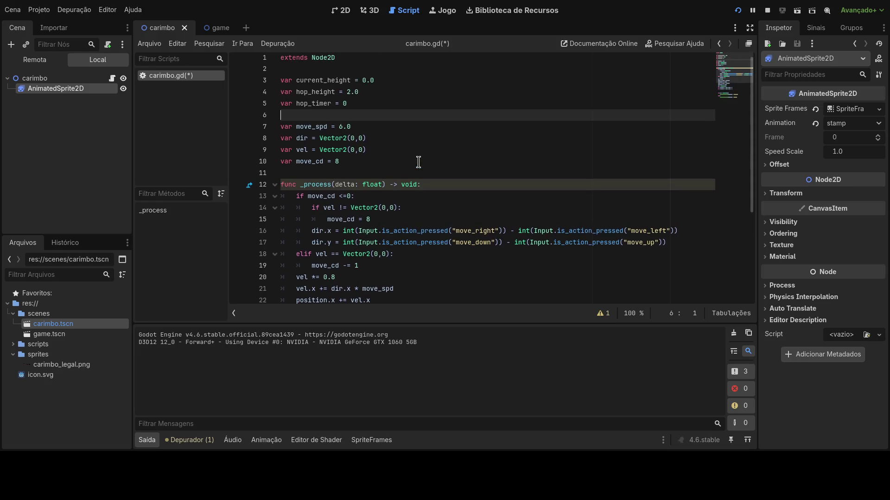
pyautogui.press('Return')
pyautogui.press('Return')
pyautogui.press('Up')
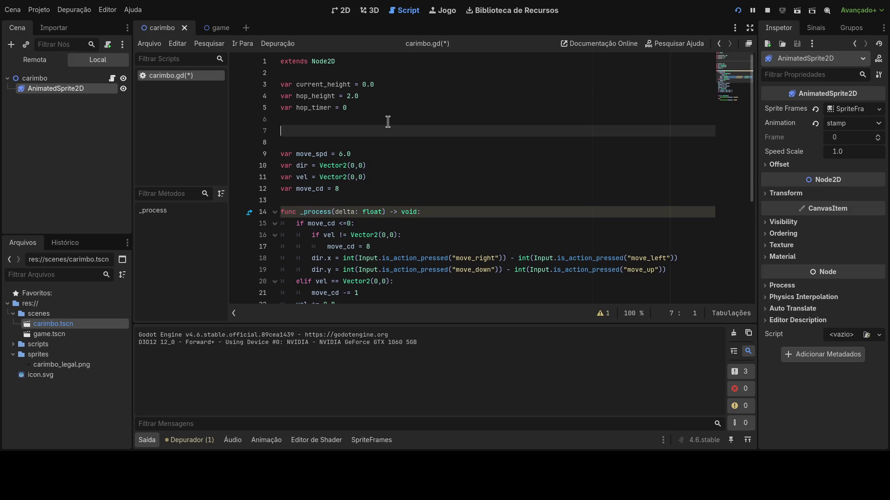
pyautogui.press('BackSpace')
pyautogui.write('var ')
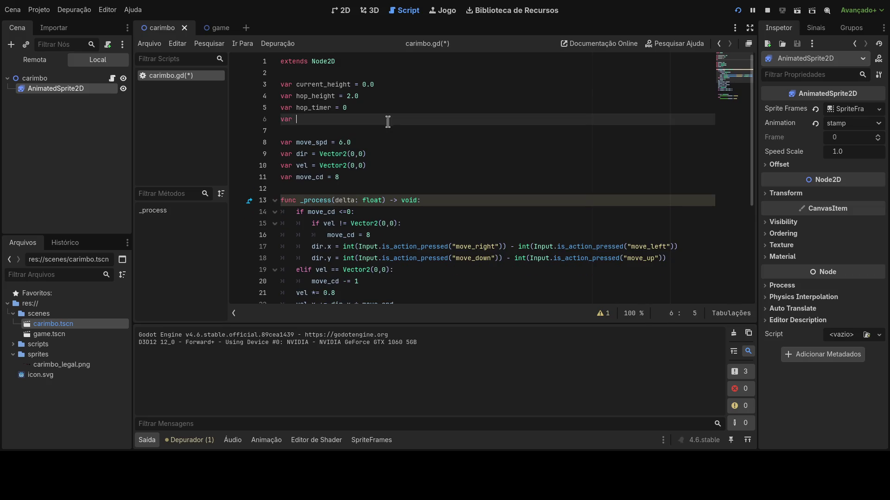
pyautogui.write('is_movi')
pyautogui.click(50, 375)
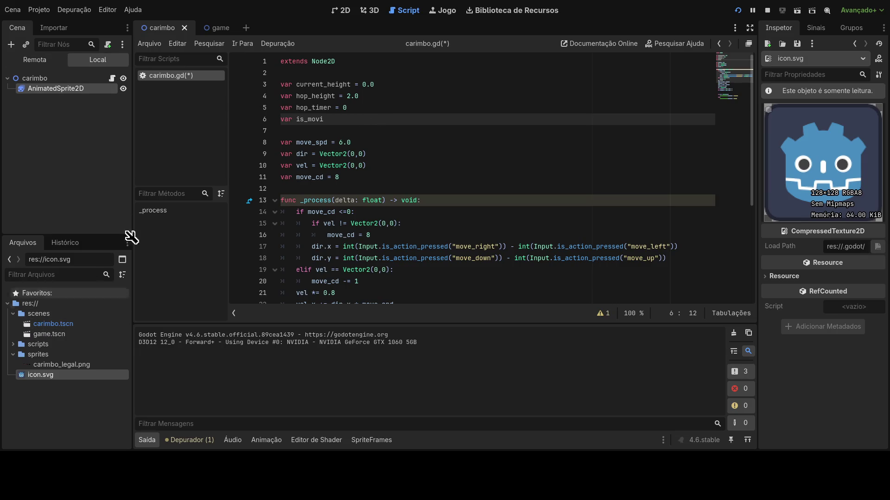
pyautogui.click(61, 324)
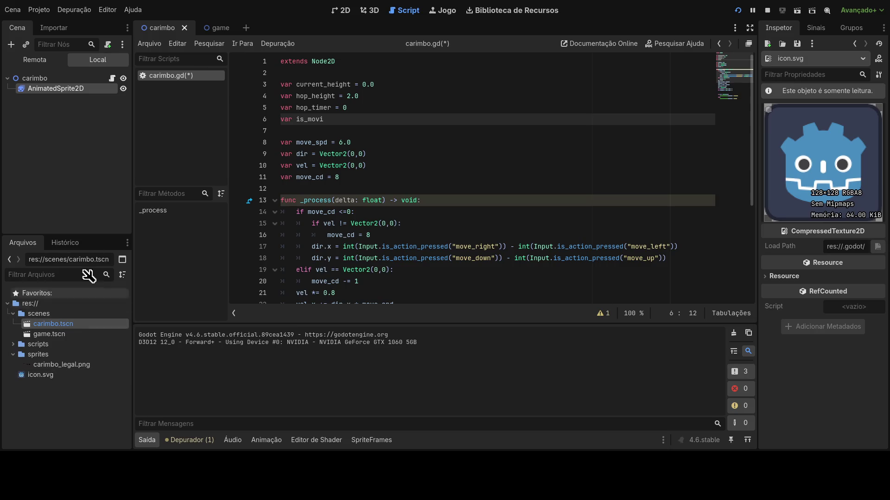
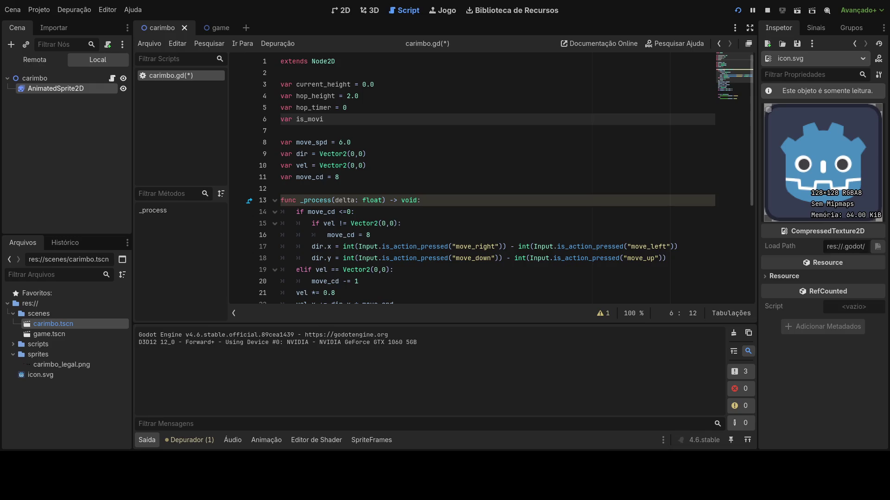
# Complete the declaration 'var is_moving = true' on line 6
pyautogui.write('ng = true')
pyautogui.doubleClick(314, 119)
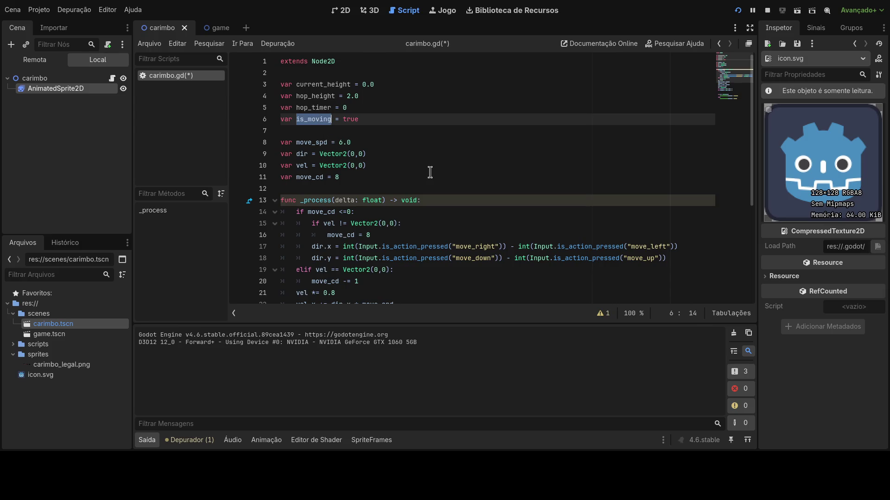
pyautogui.click(332, 154)
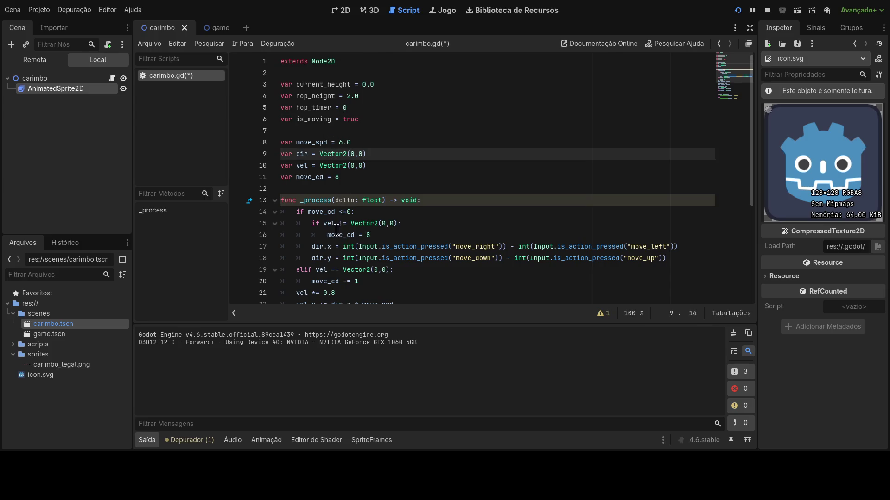
# Add 'is_moving = false' on a new line under the elif branch
pyautogui.scroll(-1, 357, 210)
pyautogui.scroll(-3, 359, 209)
pyautogui.click(365, 143)
pyautogui.scroll(-2, 402, 160)
pyautogui.scroll(2, 403, 158)
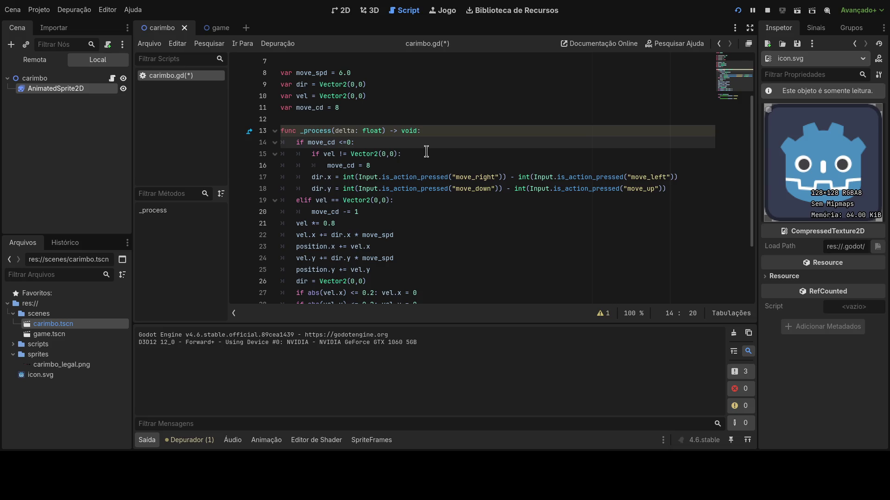
pyautogui.scroll(-2, 468, 152)
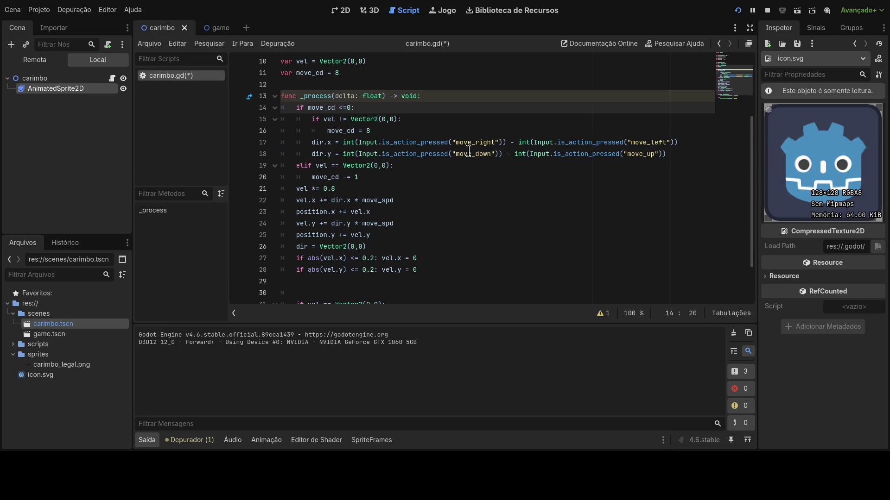
pyautogui.scroll(-2, 490, 142)
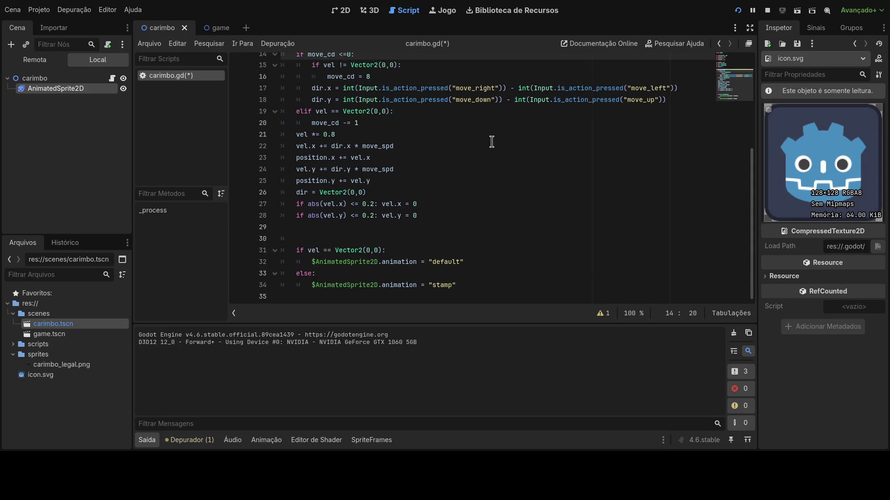
pyautogui.scroll(1, 490, 141)
pyautogui.click(456, 146)
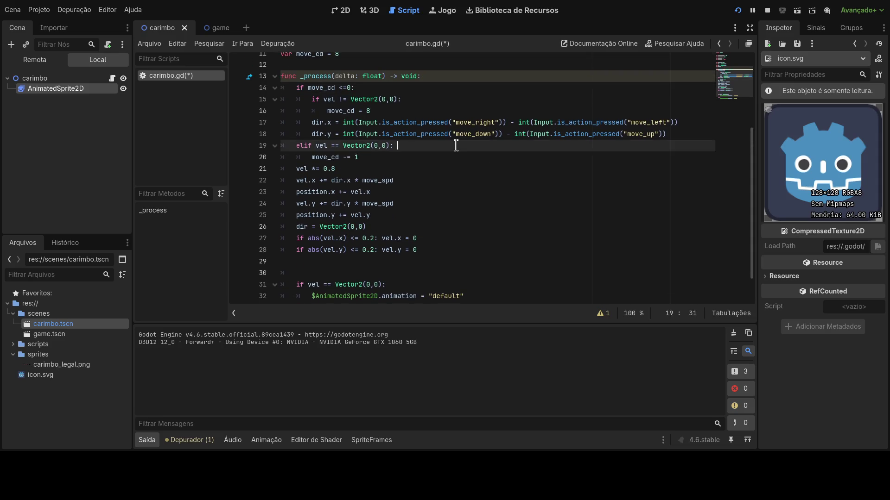
pyautogui.press('Return')
pyautogui.write('is_moving')
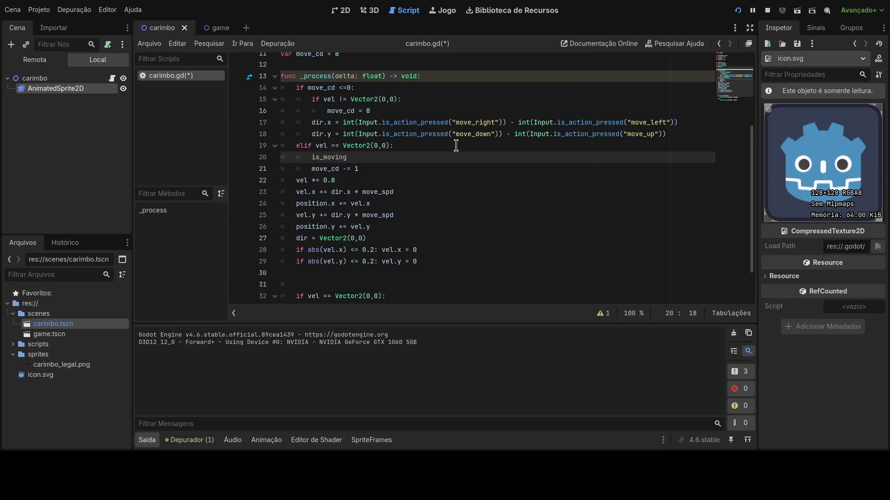
pyautogui.write(' = 0')
pyautogui.press('BackSpace')
pyautogui.write('false')
# Add 'is_moving = true' under the 'if move_cd <=0:' check
pyautogui.press('Up')
pyautogui.press('Up')
pyautogui.press('Up')
pyautogui.press('Up')
pyautogui.press('Up')
pyautogui.press('Up')
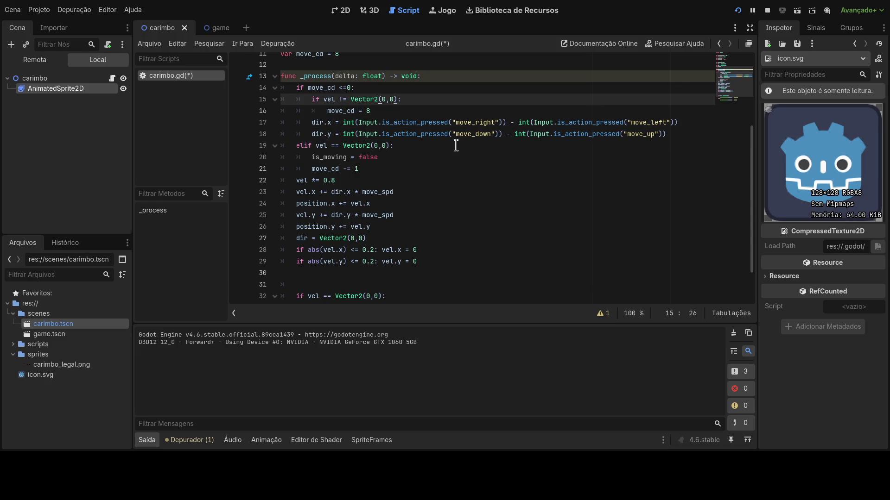
pyautogui.press('Return')
pyautogui.write('is')
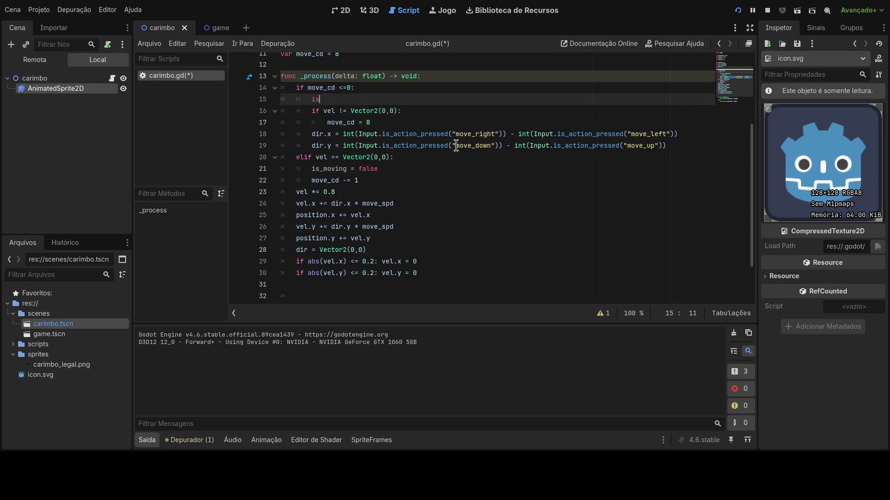
pyautogui.write('_moving = true')
pyautogui.click(455, 145)
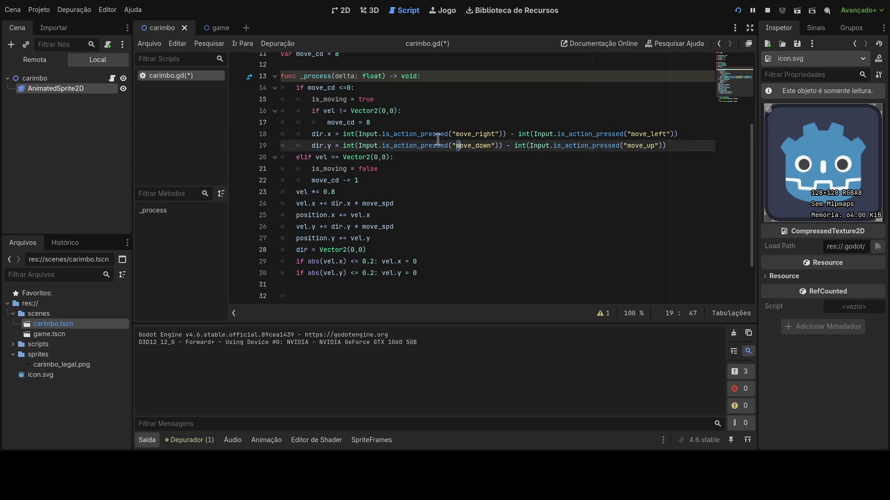
# Add 'print(is_moving)' on new line 32, after the velocity clamping lines
pyautogui.scroll(2, 438, 140)
pyautogui.click(420, 158)
pyautogui.scroll(1, 419, 165)
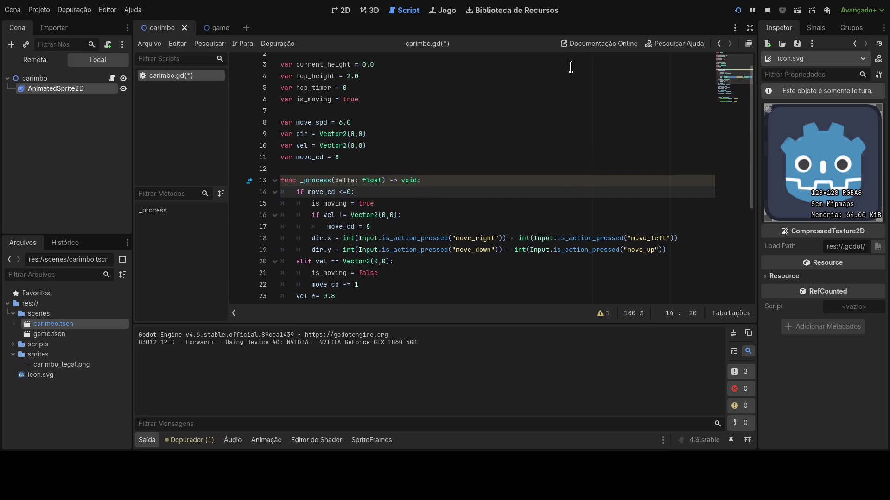
pyautogui.scroll(-1, 452, 120)
pyautogui.scroll(1, 352, 126)
pyautogui.scroll(-5, 347, 126)
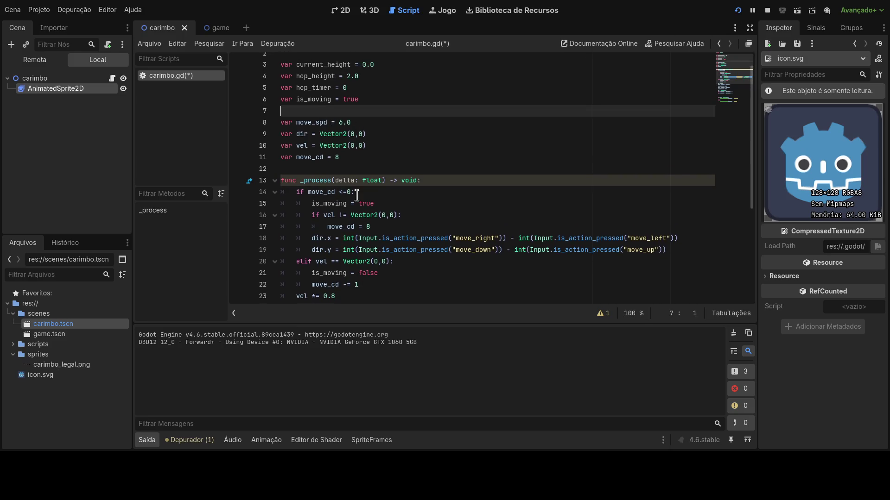
pyautogui.click(439, 216)
pyautogui.click(436, 227)
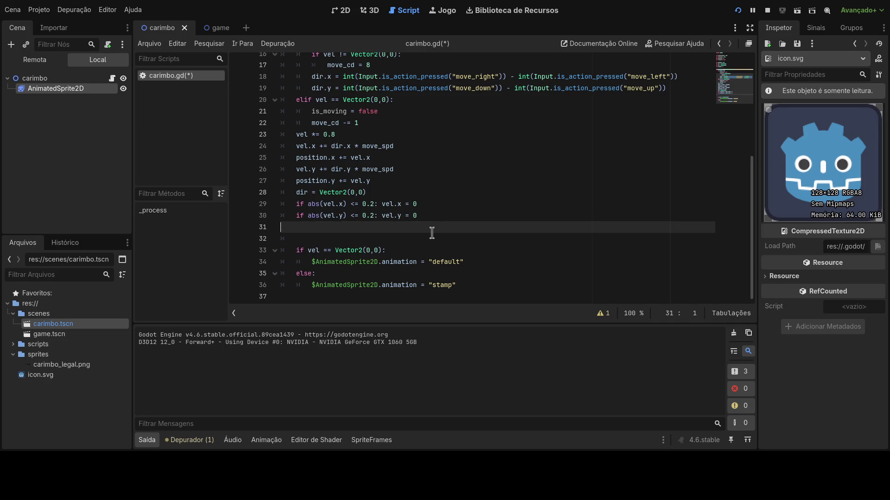
pyautogui.press('Return')
pyautogui.write('print')
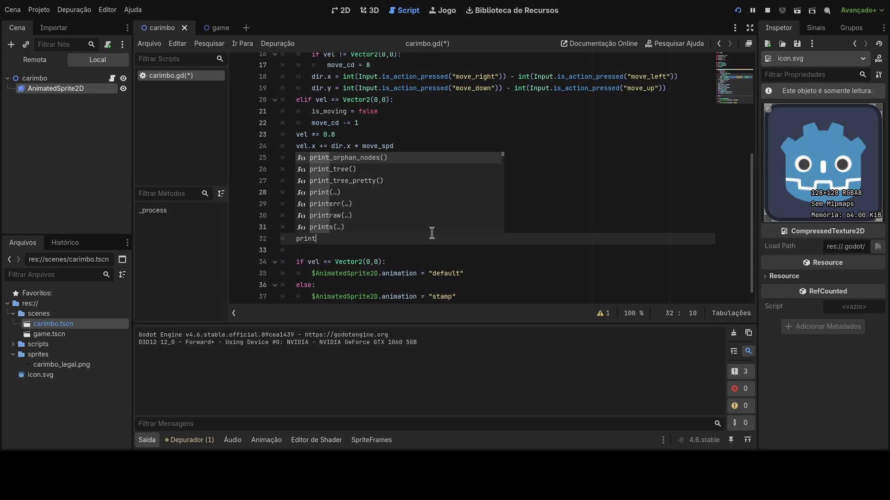
pyautogui.write(' (is')
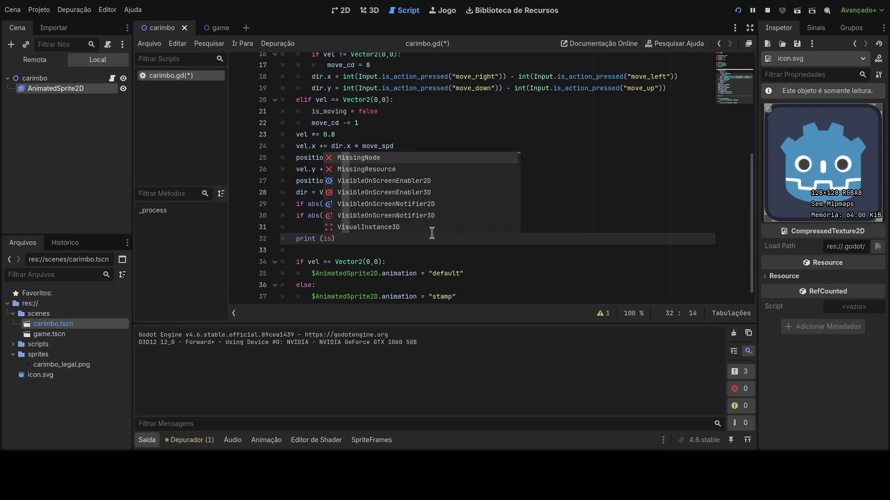
pyautogui.write('_moving')
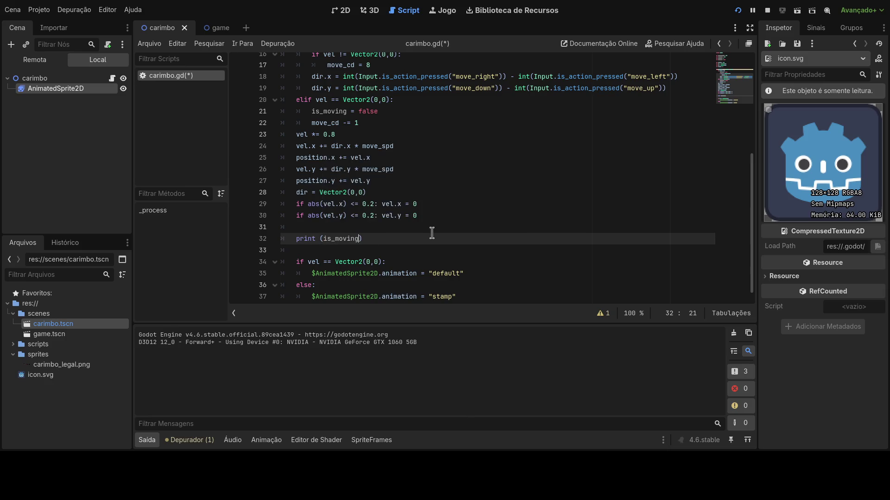
pyautogui.click(432, 232)
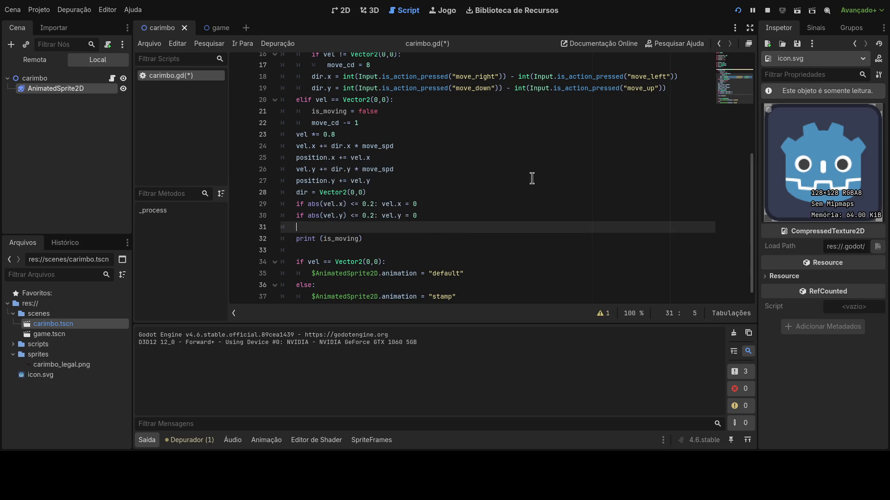
pyautogui.click(319, 238)
pyautogui.press('BackSpace')
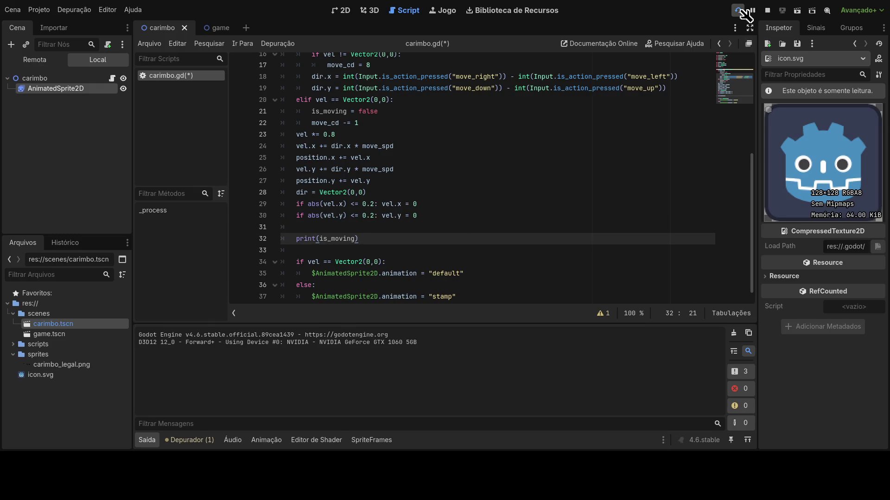
# Run the game to log is_moving, then remove the 'is_moving = true' line 15
pyautogui.click(739, 12)
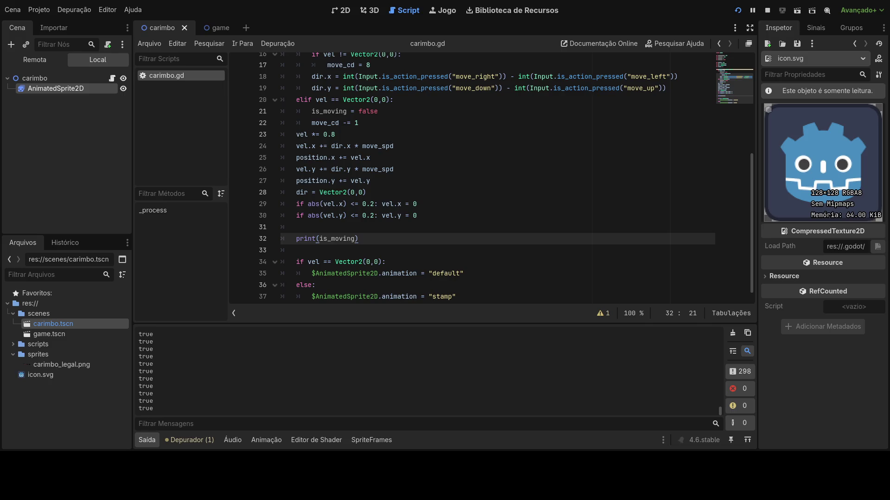
pyautogui.scroll(2, 449, 157)
pyautogui.moveTo(311, 111); pyautogui.dragTo(423, 116)
pyautogui.hotkey('ctrl', 'c')
pyautogui.press('BackSpace')
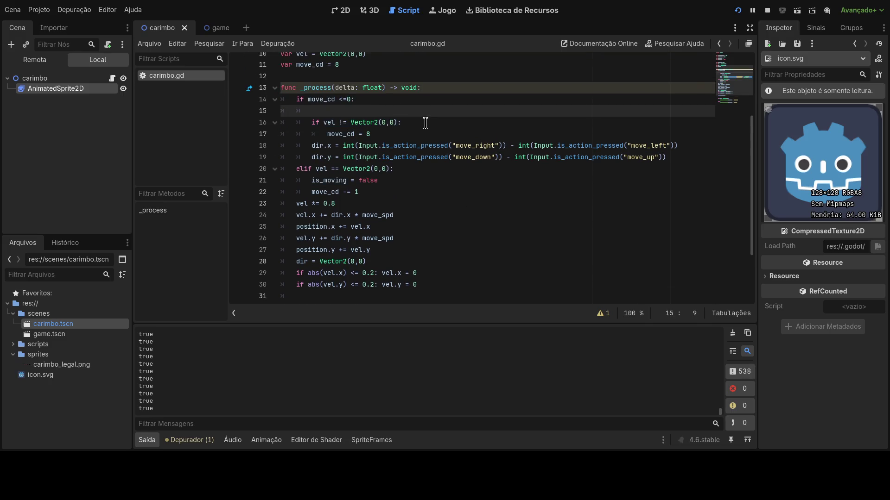
pyautogui.hotkey('ctrl', 'shift', 'k')
# Place 'is_moving = true' under 'if vel != Vector2(0,0):' and restart the game
pyautogui.click(422, 111)
pyautogui.press('Return')
pyautogui.hotkey('ctrl', 'v')
pyautogui.click(423, 111)
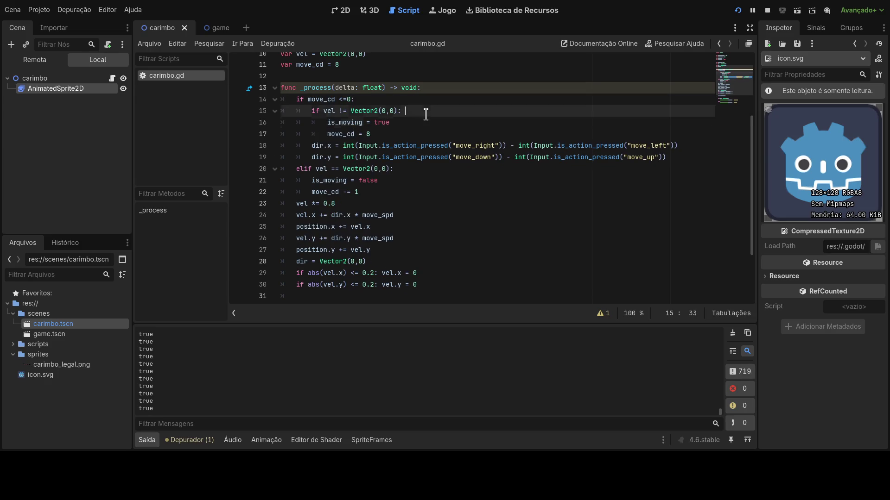
pyautogui.click(738, 10)
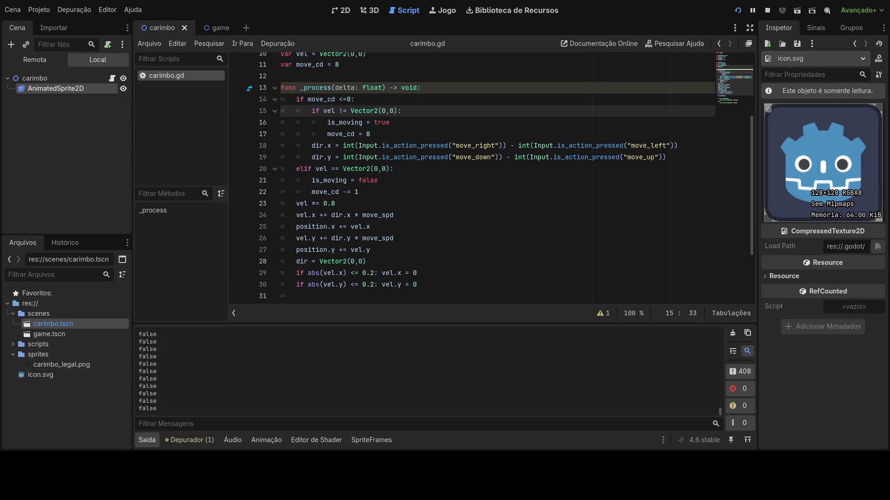
pyautogui.scroll(-3, 449, 181)
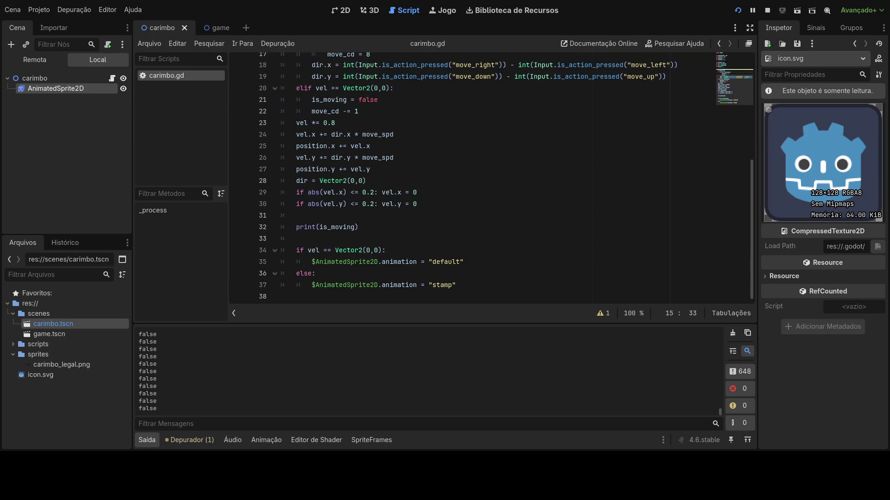
pyautogui.moveTo(371, 227); pyautogui.dragTo(296, 227)
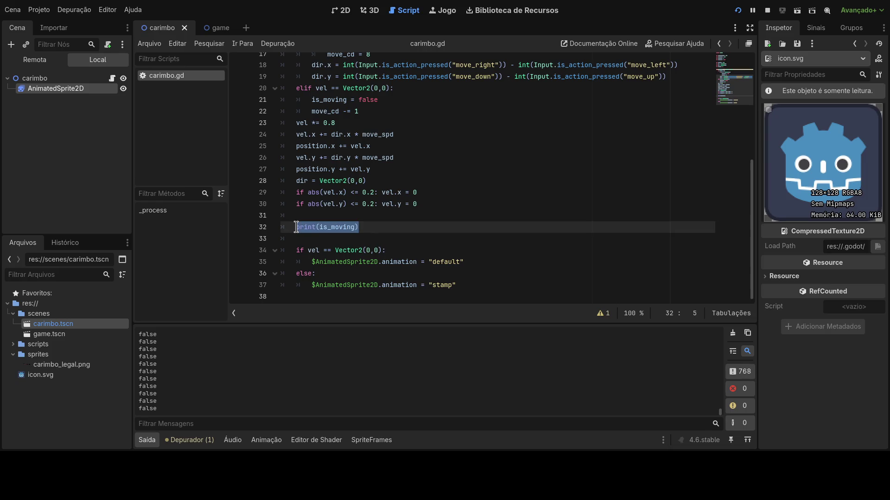
# Replace the print line with an 'if is_moving:' block
pyautogui.write('if ')
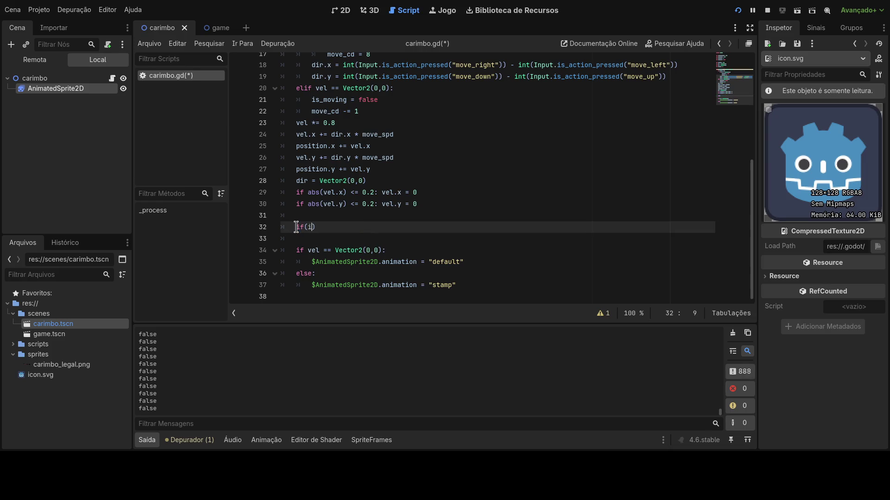
pyautogui.write('is')
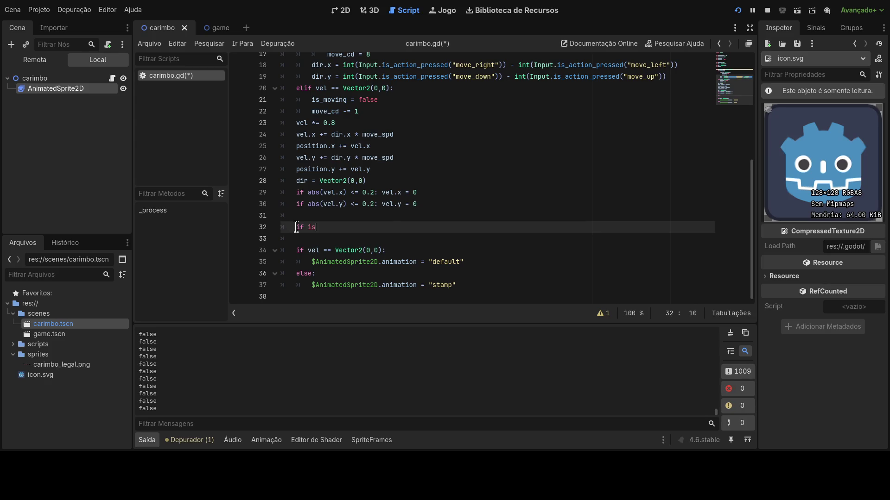
pyautogui.write('_moving =')
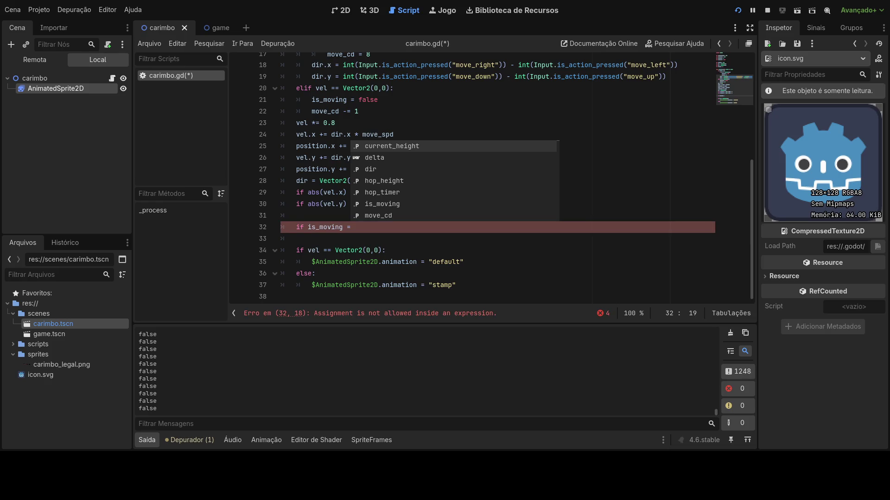
pyautogui.press('BackSpace')
pyautogui.press('BackSpace')
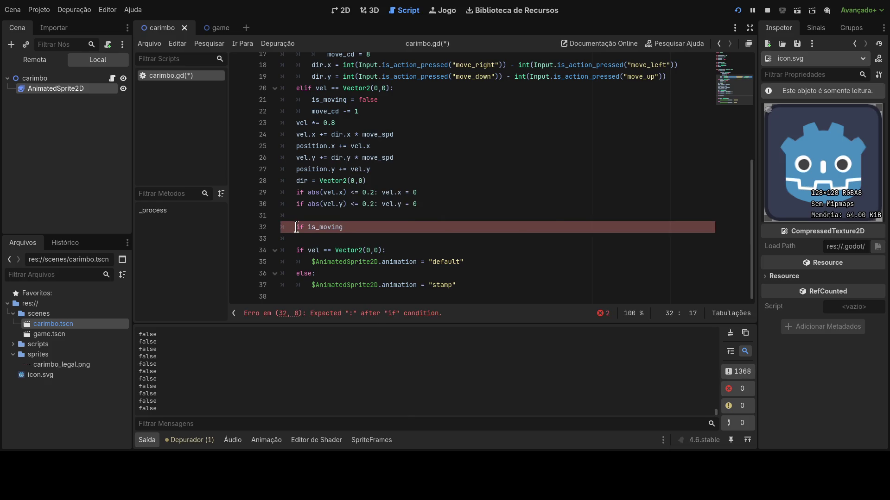
pyautogui.write(':')
pyautogui.press('Return')
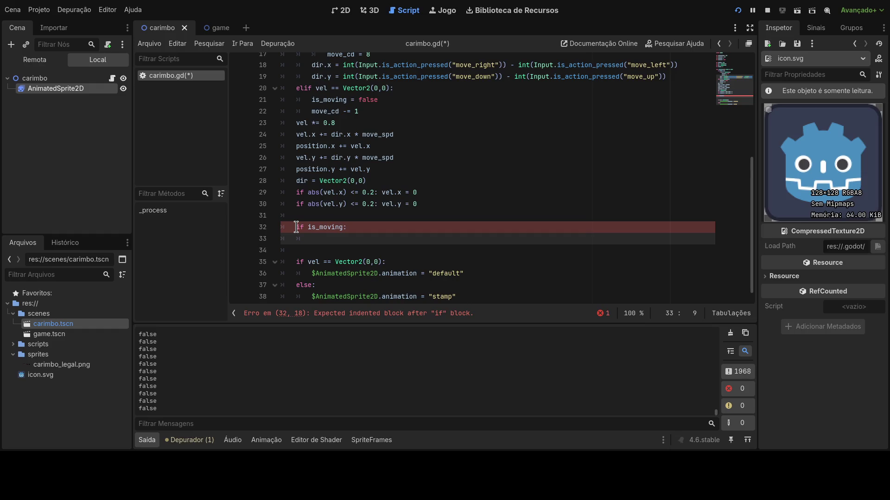
# Inside the block, type 'hop_timer += delta*hop_' on line 33
pyautogui.write('hop')
pyautogui.press('Down')
pyautogui.press('Down')
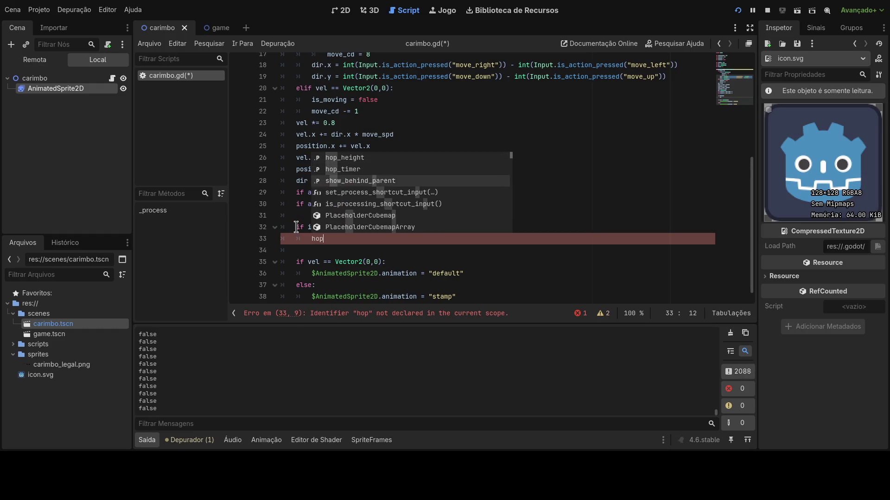
pyautogui.press('Return')
pyautogui.hotkey('ctrl', 'z')
pyautogui.write('timer')
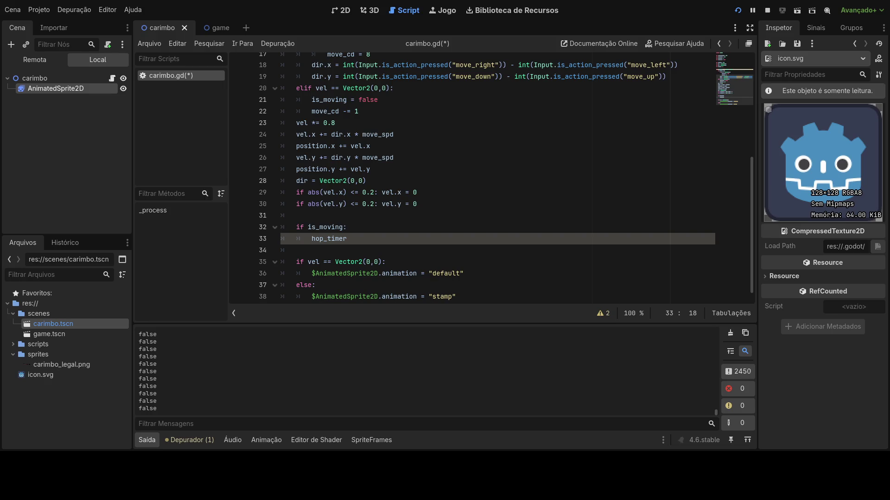
pyautogui.write(' += delta')
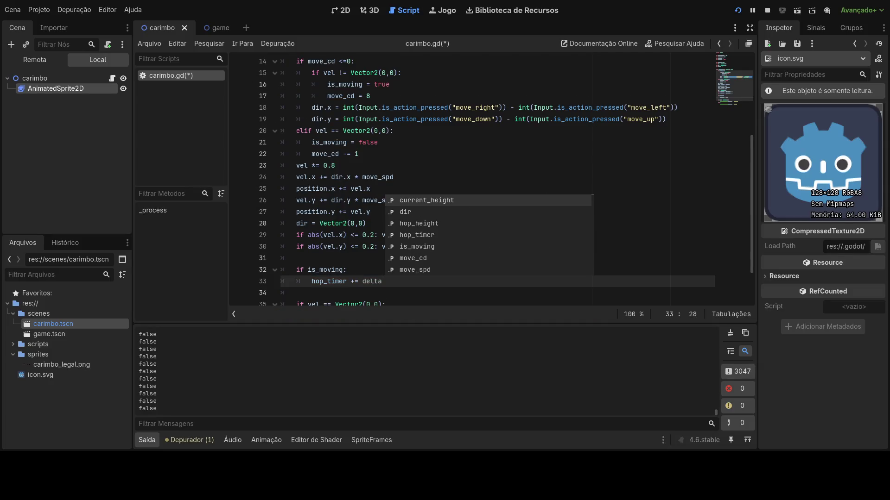
pyautogui.press('BackSpace')
pyautogui.write('*hop_')
pyautogui.press('Escape')
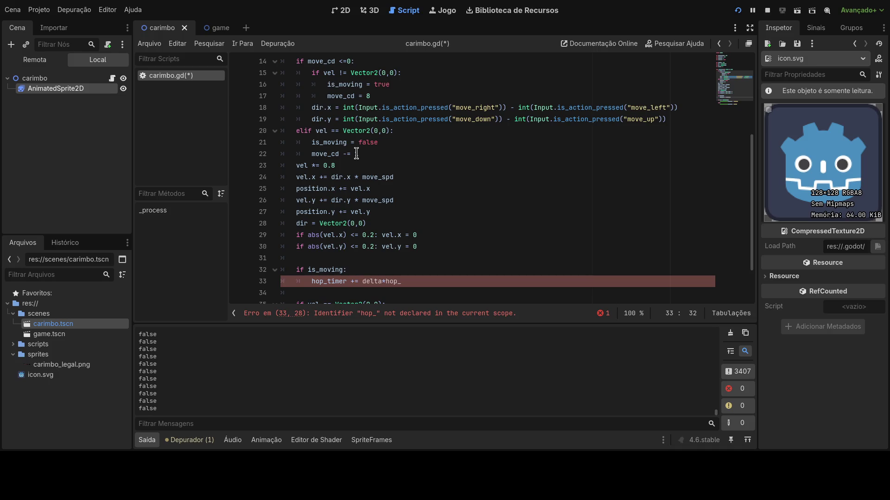
pyautogui.scroll(5, 373, 173)
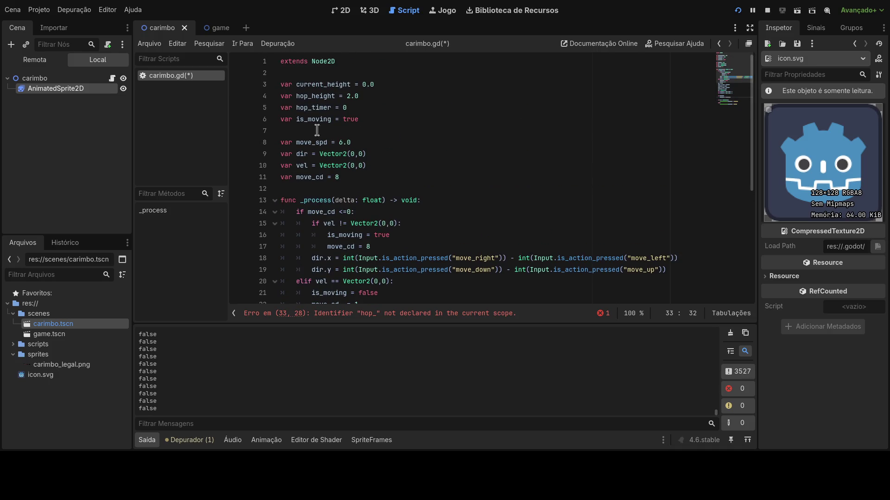
# Copy the hop_height declaration into a new 'hop_spd' variable with value 1.0
pyautogui.moveTo(371, 96); pyautogui.dragTo(281, 96)
pyautogui.hotkey('ctrl', 'c')
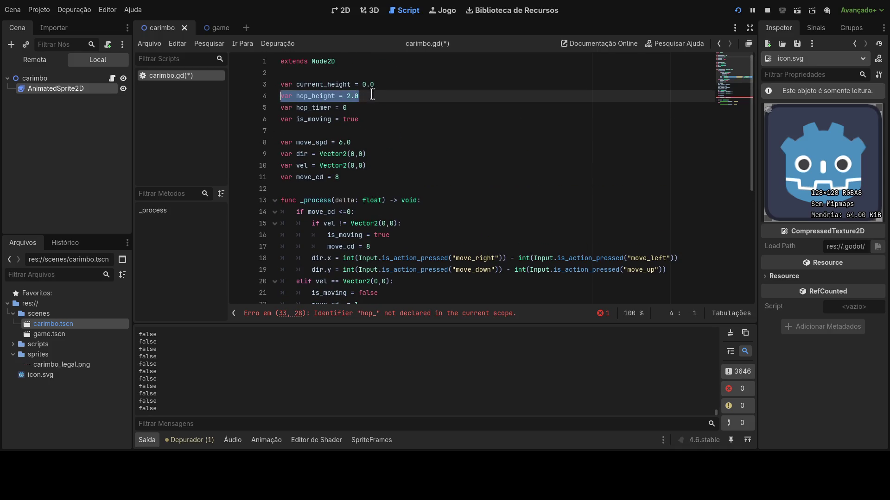
pyautogui.click(393, 94)
pyautogui.press('Return')
pyautogui.hotkey('ctrl', 'v')
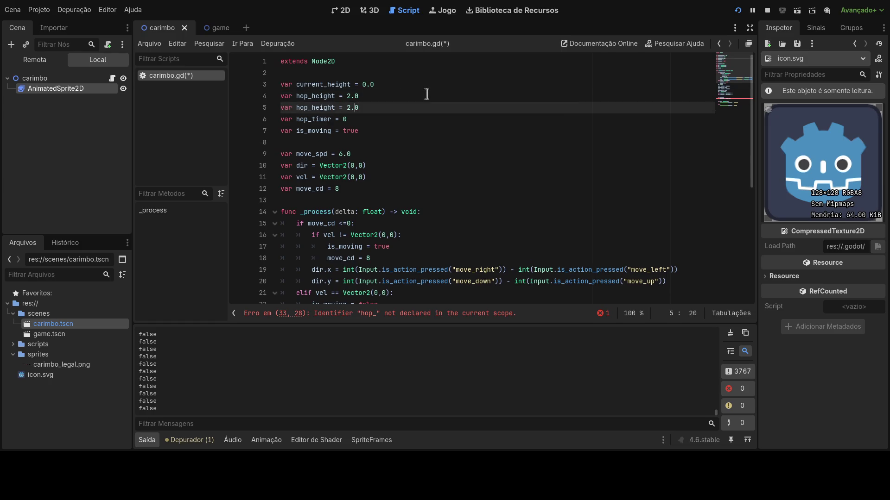
pyautogui.press('Left')
pyautogui.press('Left')
pyautogui.press('Left')
pyautogui.press('BackSpace')
pyautogui.press('BackSpace')
pyautogui.press('BackSpace')
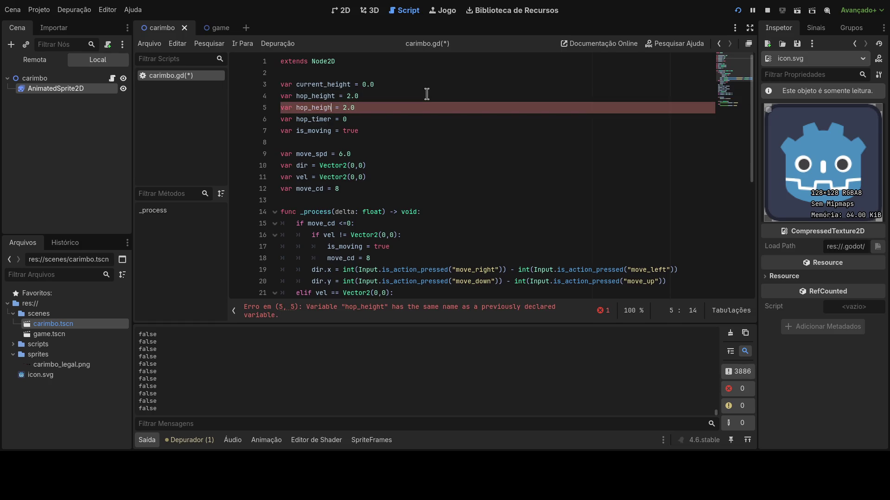
pyautogui.write('spd')
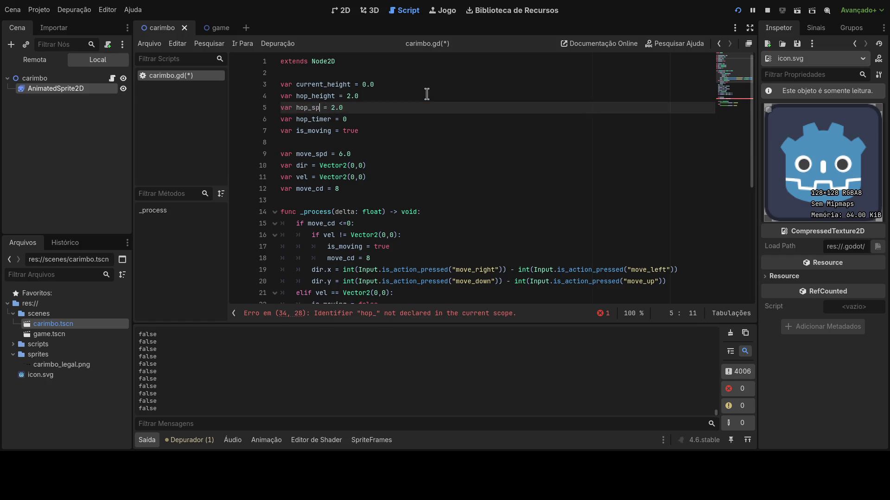
pyautogui.hotkey('shift', 'Right')
pyautogui.write('1')
pyautogui.doubleClick(306, 108)
# Complete line 34 as 'hop_timer += delta*hop_spd'
pyautogui.scroll(-6, 416, 139)
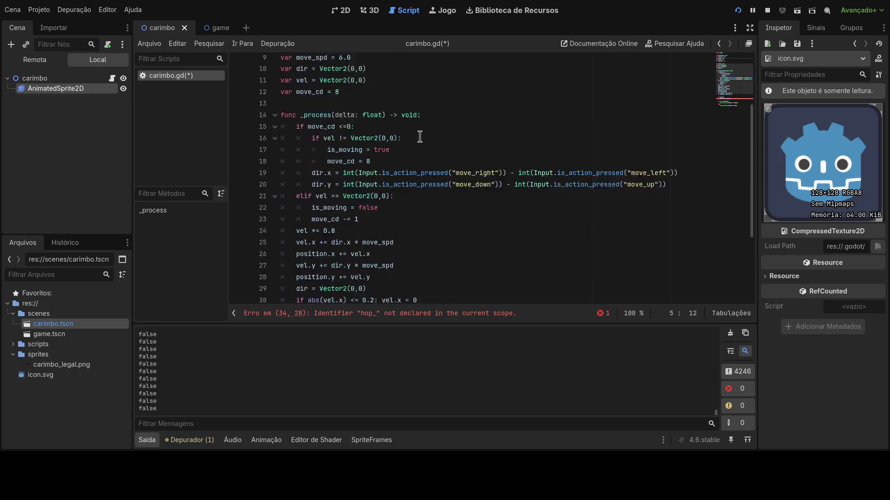
pyautogui.click(413, 229)
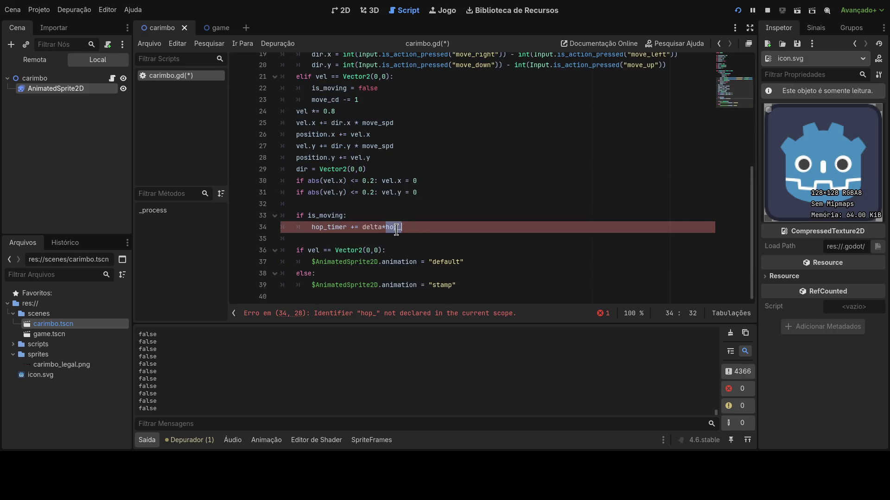
pyautogui.write('spd')
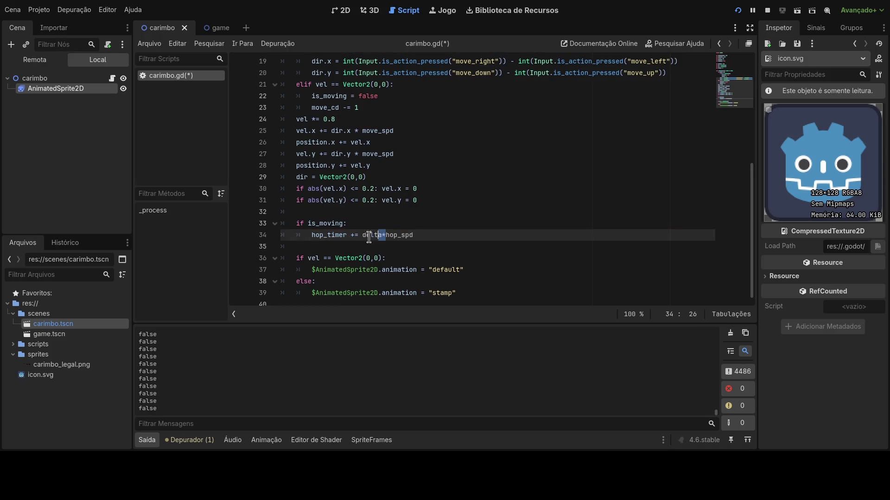
# Delete 'delta*' so hop_timer increases by hop_spd alone
pyautogui.moveTo(362, 235); pyautogui.dragTo(383, 239)
pyautogui.press('Delete')
pyautogui.press('Delete')
pyautogui.click(400, 236)
pyautogui.scroll(2, 399, 236)
pyautogui.scroll(-2, 400, 236)
pyautogui.scroll(4, 400, 236)
pyautogui.scroll(-2, 400, 236)
pyautogui.click(363, 200)
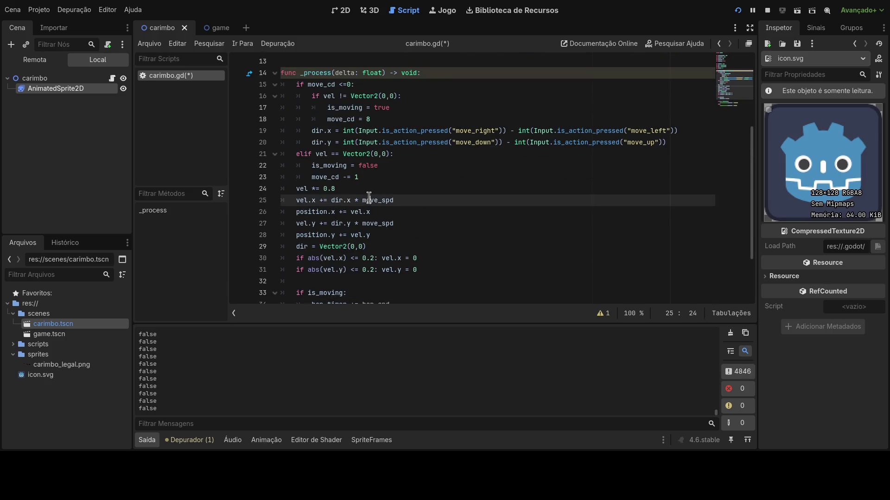
pyautogui.scroll(2, 373, 185)
pyautogui.scroll(-3, 374, 181)
pyautogui.scroll(4, 374, 179)
pyautogui.doubleClick(346, 177)
pyautogui.scroll(-5, 366, 204)
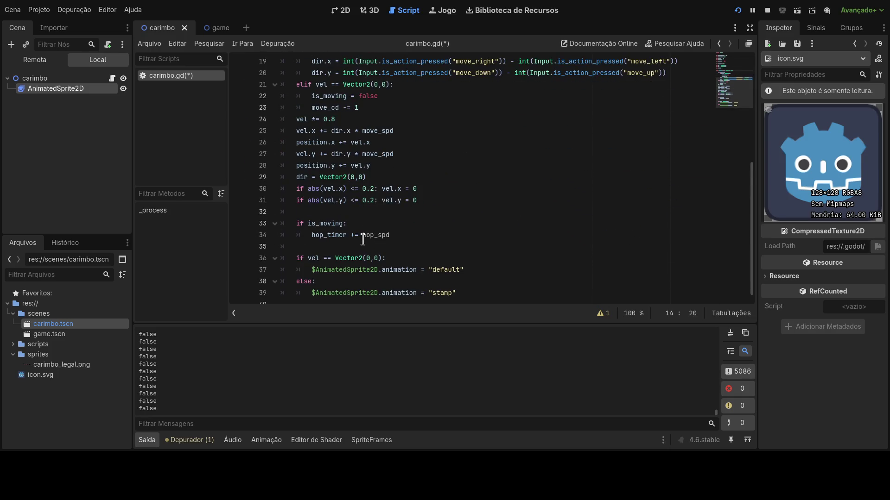
pyautogui.click(363, 238)
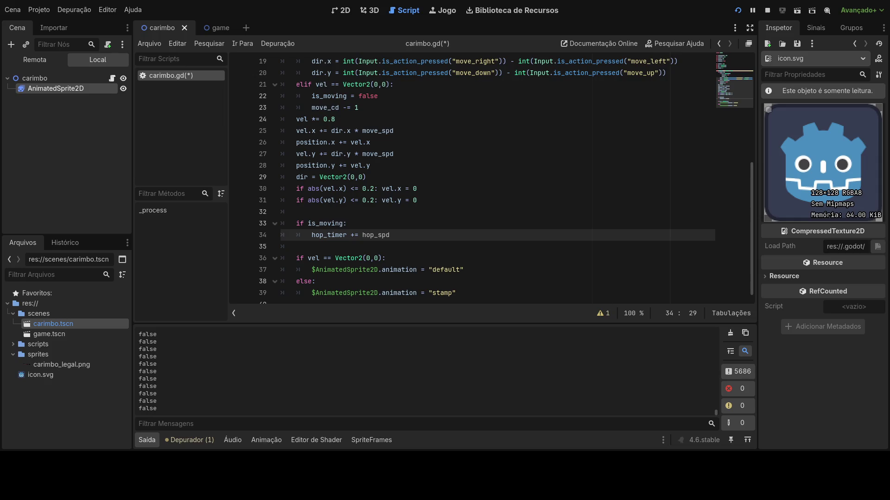
# Start a new line 'current_height =' below the hop_timer increment
pyautogui.press('Return')
pyautogui.write('cur')
pyautogui.press('Return')
pyautogui.write('=')
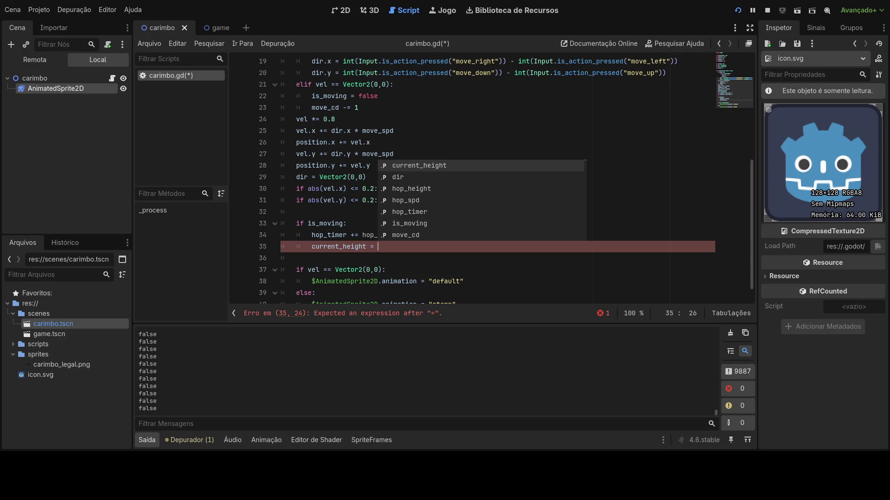
# Assign 'sin(hop_timer * PI)' to current_height on line 35
pyautogui.write('sin')
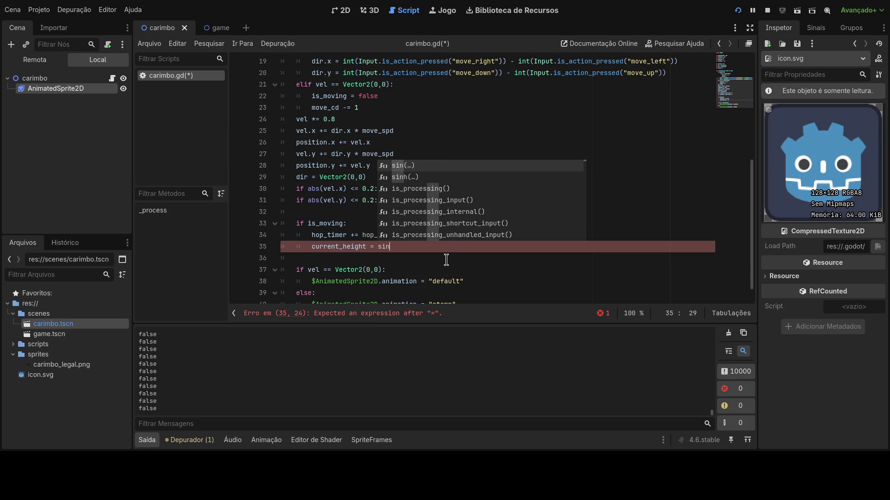
pyautogui.write('(jump_')
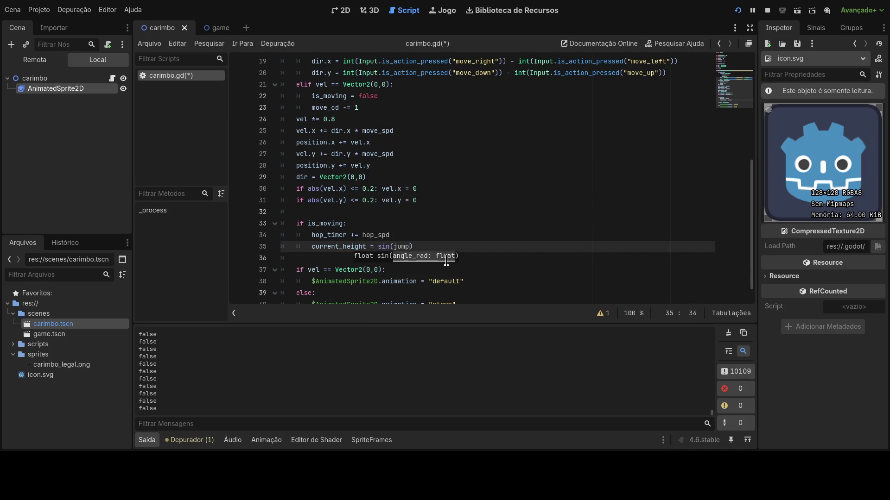
pyautogui.write('height')
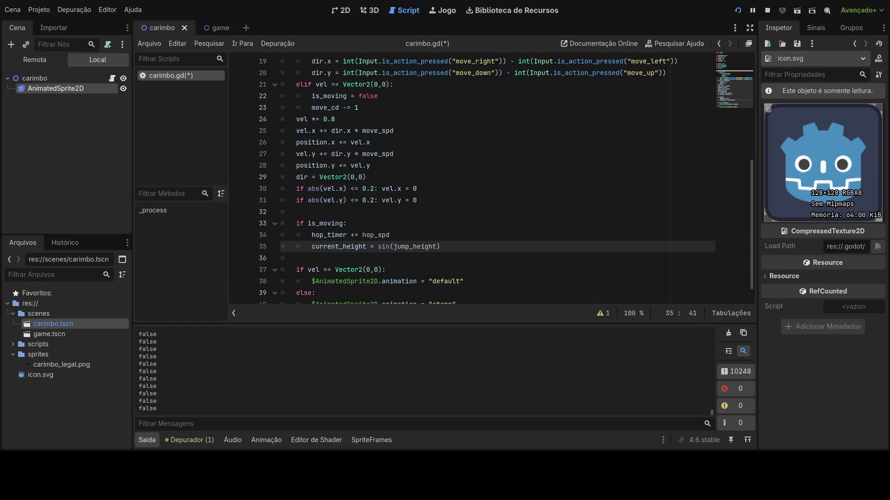
pyautogui.press('BackSpace')
pyautogui.press('BackSpace')
pyautogui.press('BackSpace')
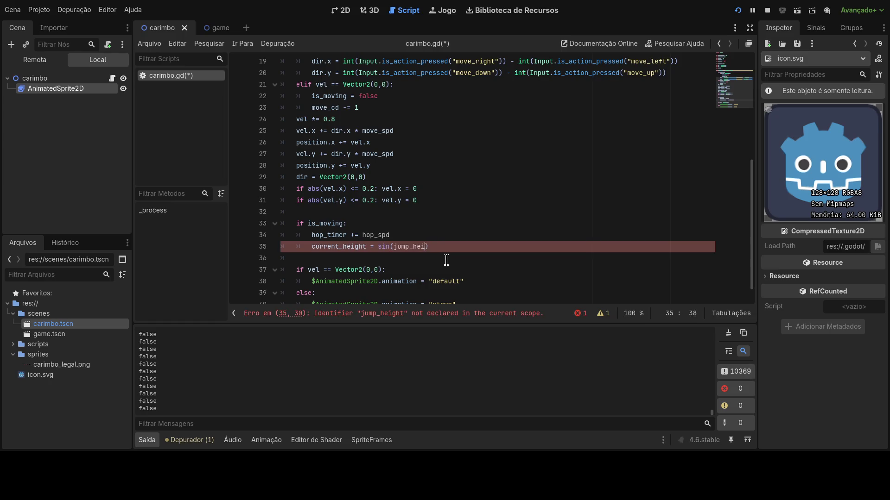
pyautogui.write('ti')
pyautogui.press('BackSpace')
pyautogui.press('BackSpace')
pyautogui.press('BackSpace')
pyautogui.write('hop_ti')
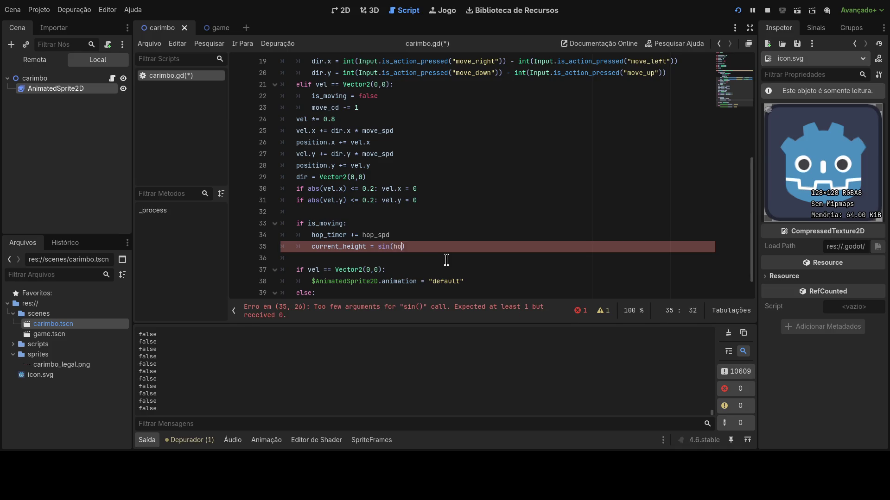
pyautogui.press('Return')
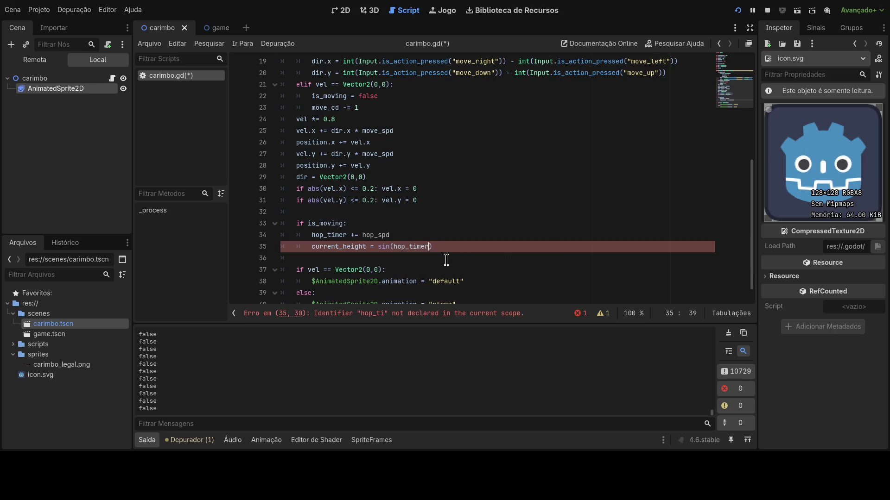
pyautogui.write('* pi')
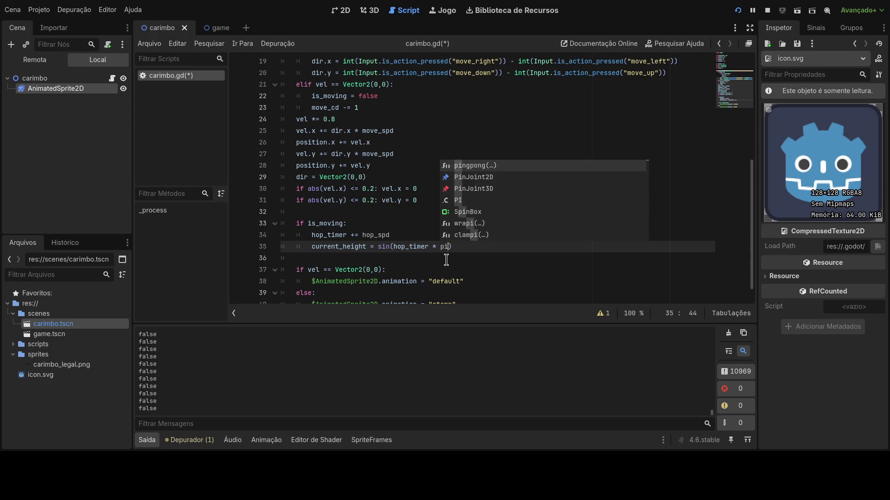
pyautogui.press('Down')
pyautogui.press('Down')
pyautogui.press('Down')
pyautogui.press('Return')
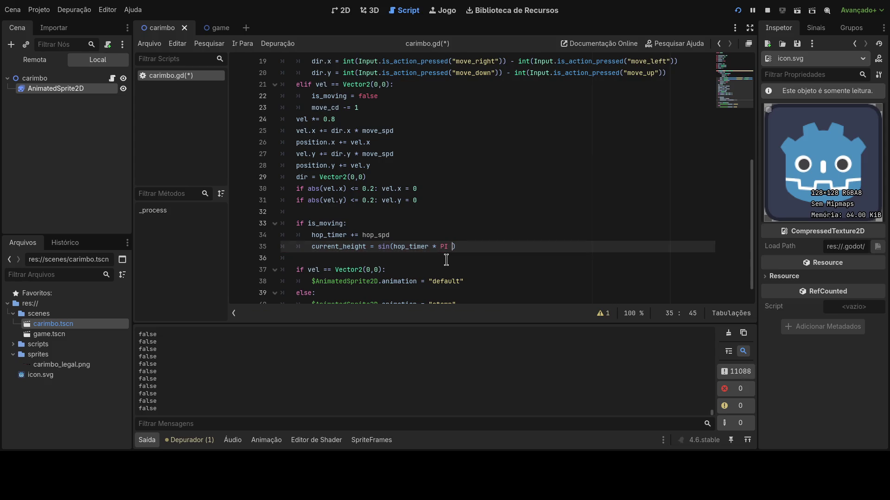
pyautogui.press('BackSpace')
# Multiply the sine by hop_height to finish line 35
pyautogui.press('Right')
pyautogui.write('* ')
pyautogui.write('hop_he')
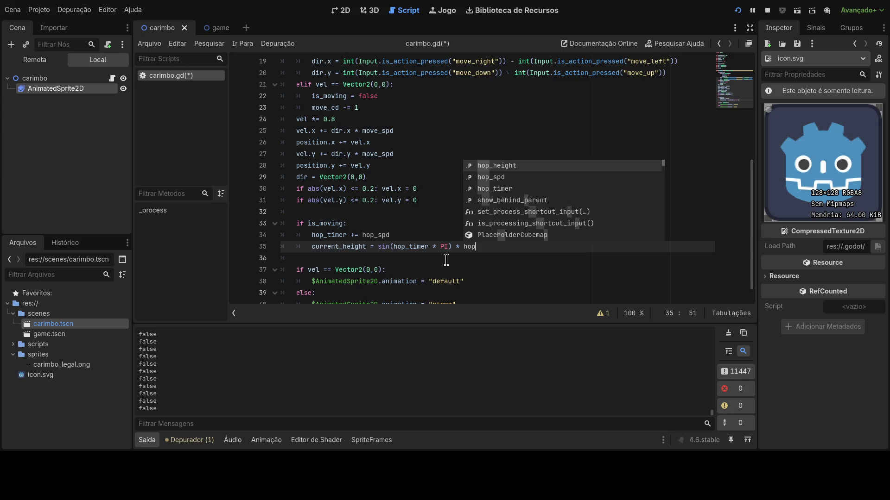
pyautogui.press('Return')
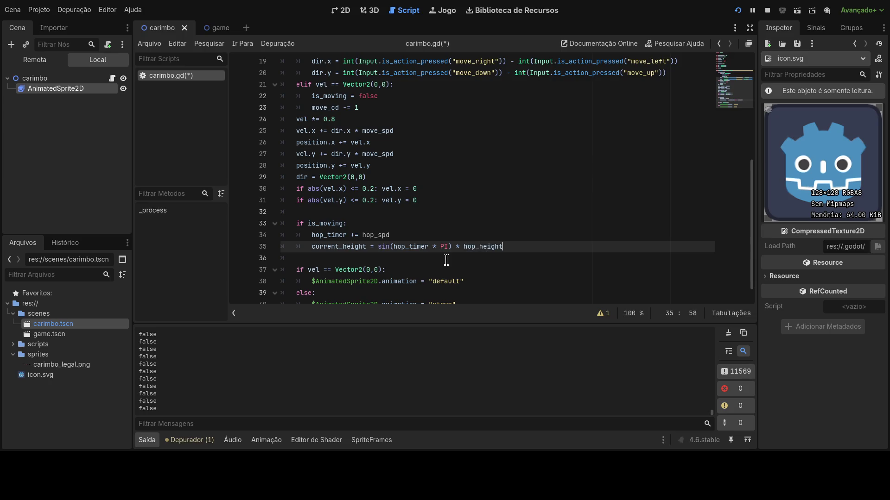
pyautogui.doubleClick(344, 248)
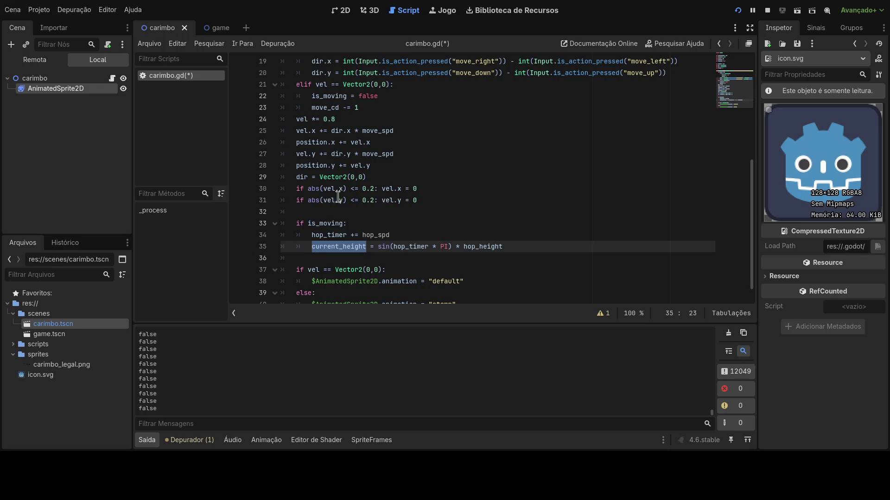
pyautogui.click(325, 176)
pyautogui.click(325, 260)
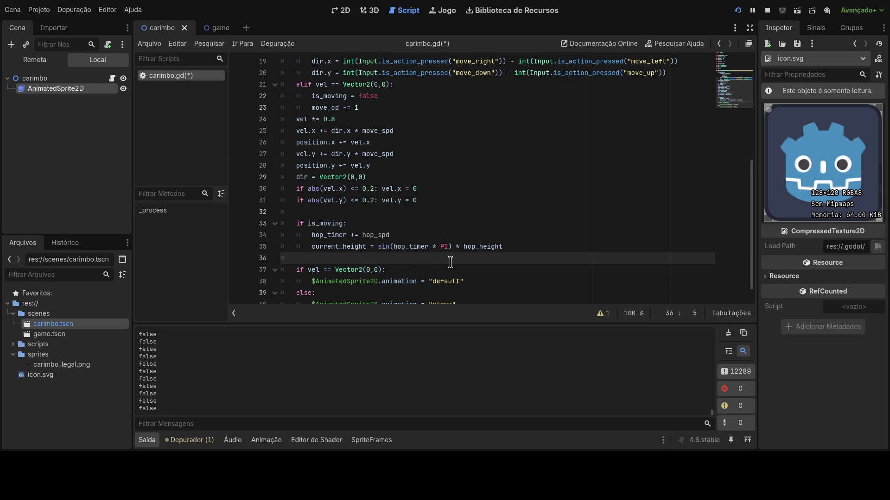
# Add the line 'position.y += current_height;' on line 37
pyautogui.press('Return')
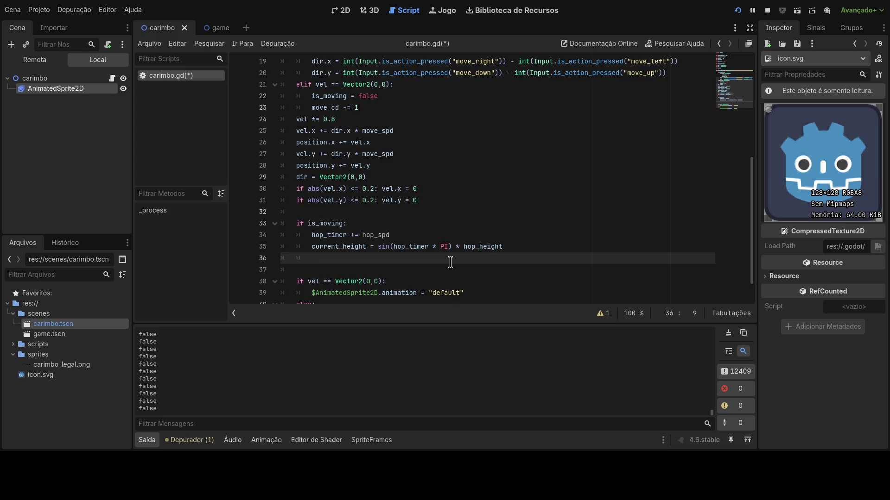
pyautogui.press('Return')
pyautogui.write('p')
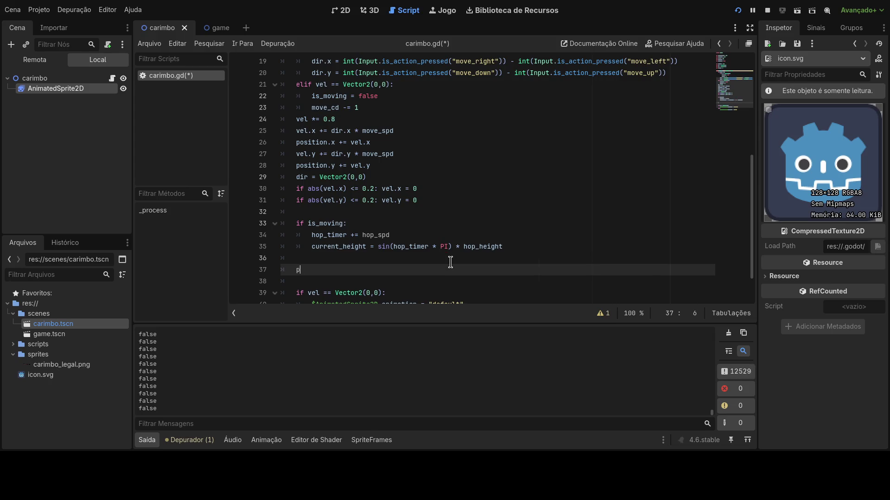
pyautogui.write('osition.y')
pyautogui.press('BackSpace')
pyautogui.write('+= ')
pyautogui.write('current_height;')
# Save carimbo.gd and restart the running game
pyautogui.hotkey('ctrl', 's')
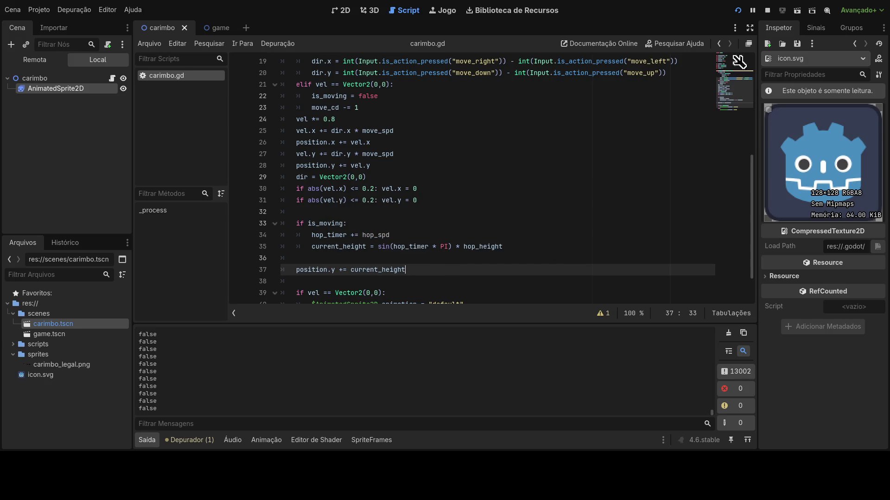
pyautogui.click(738, 10)
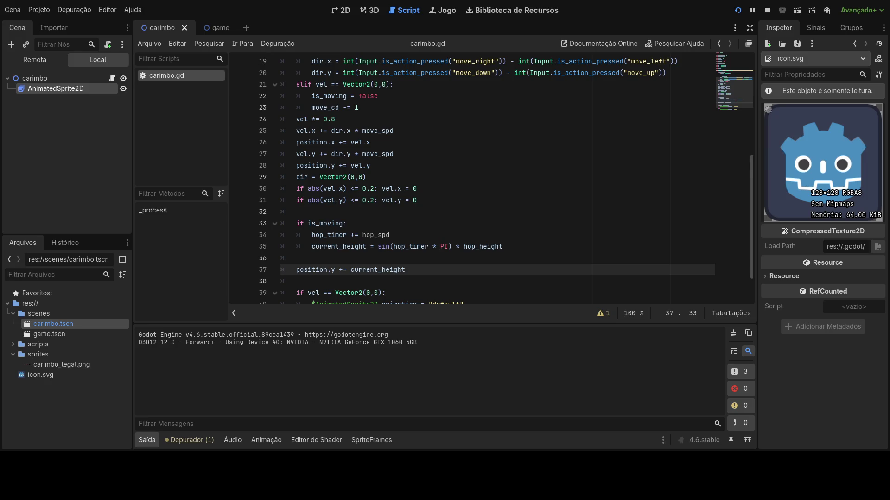
pyautogui.scroll(6, 512, 184)
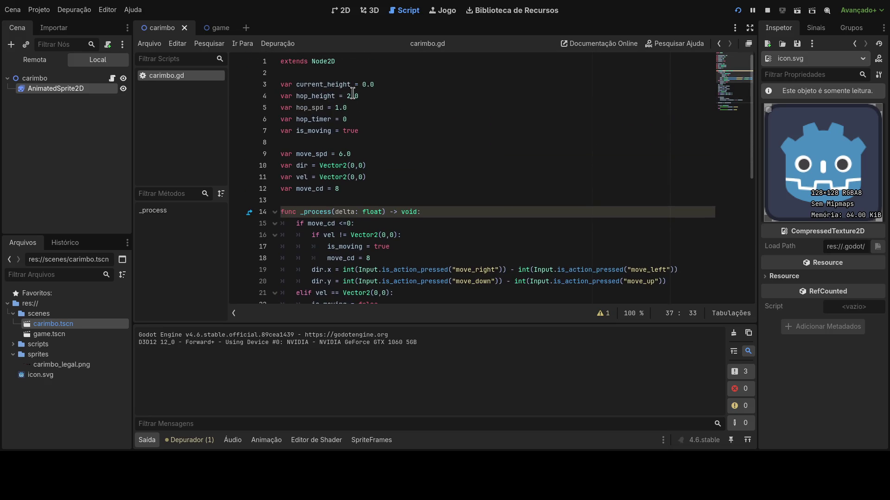
# Set hop_height to 5.0 and hop_timer to 2.0, then restart the game to test
pyautogui.click(349, 96)
pyautogui.press('Delete')
pyautogui.write('5')
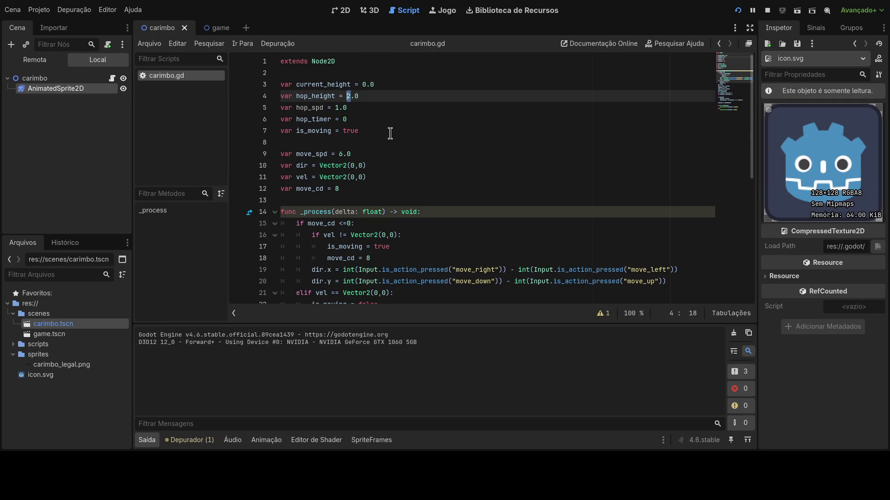
pyautogui.click(371, 119)
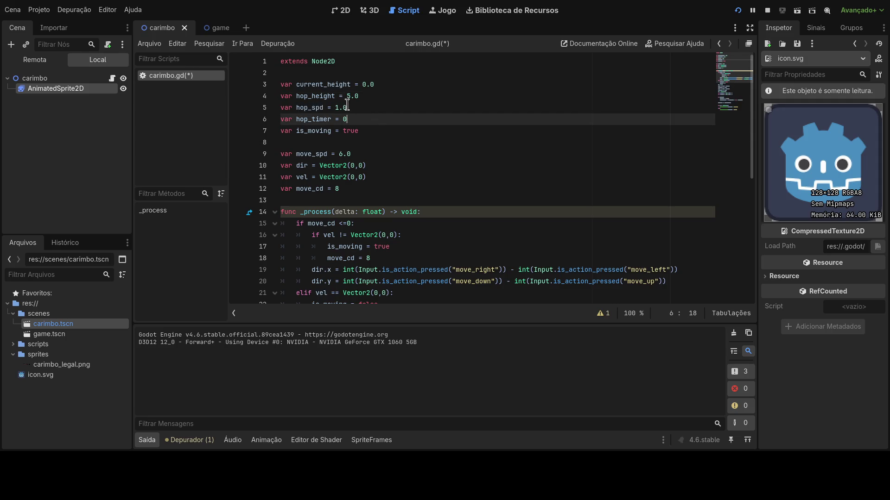
pyautogui.scroll(-7, 360, 140)
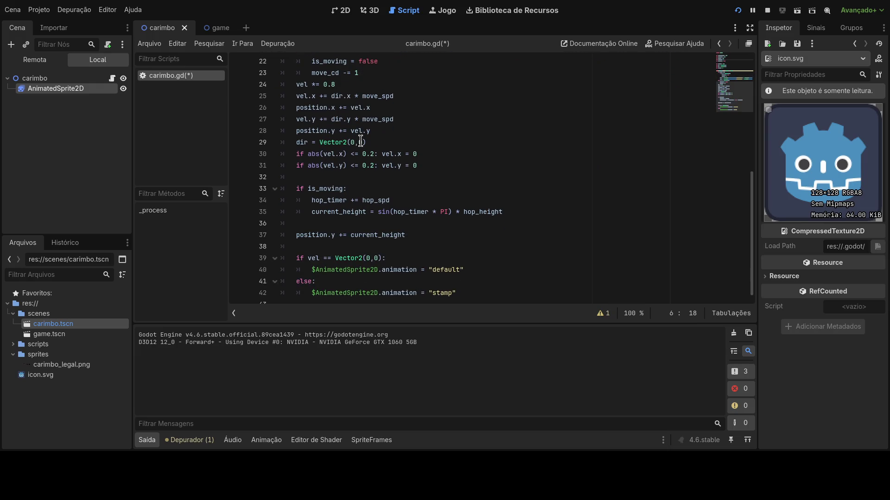
pyautogui.scroll(7, 509, 159)
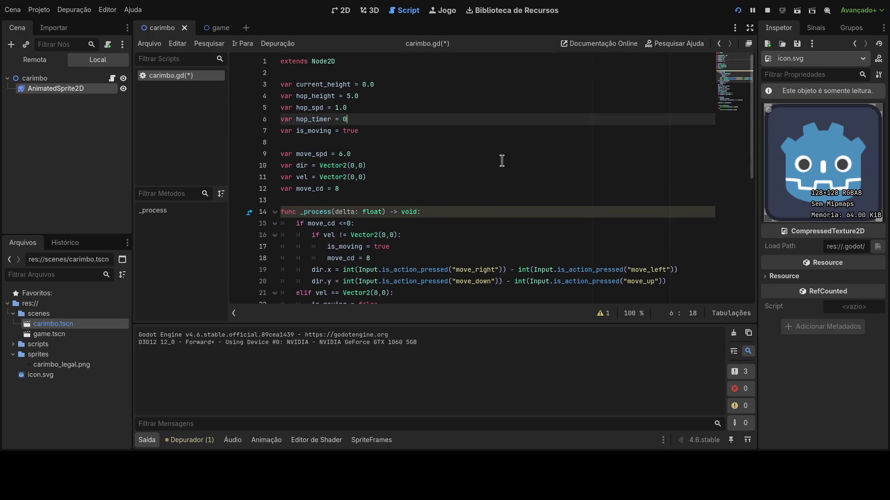
pyautogui.moveTo(348, 120); pyautogui.dragTo(342, 120)
pyautogui.write('2.0')
pyautogui.click(376, 131)
pyautogui.scroll(-7, 371, 131)
pyautogui.click(738, 10)
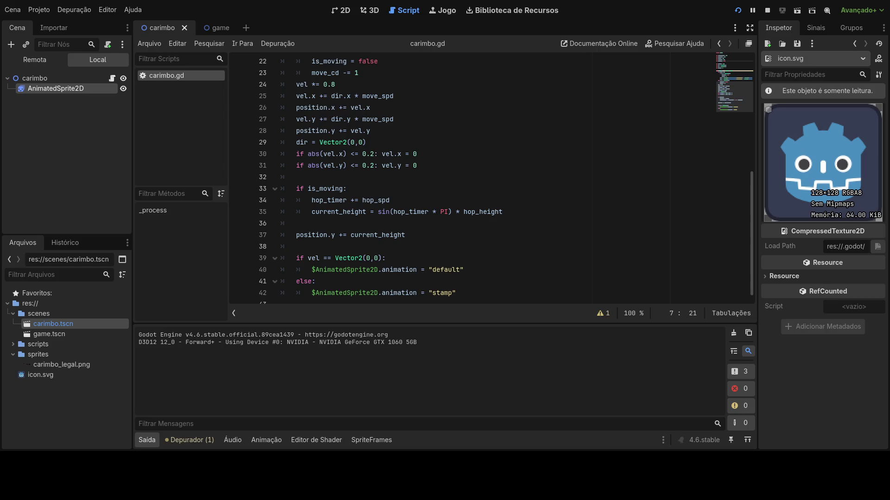
# Change hop_spd to 5.0
pyautogui.scroll(7, 527, 158)
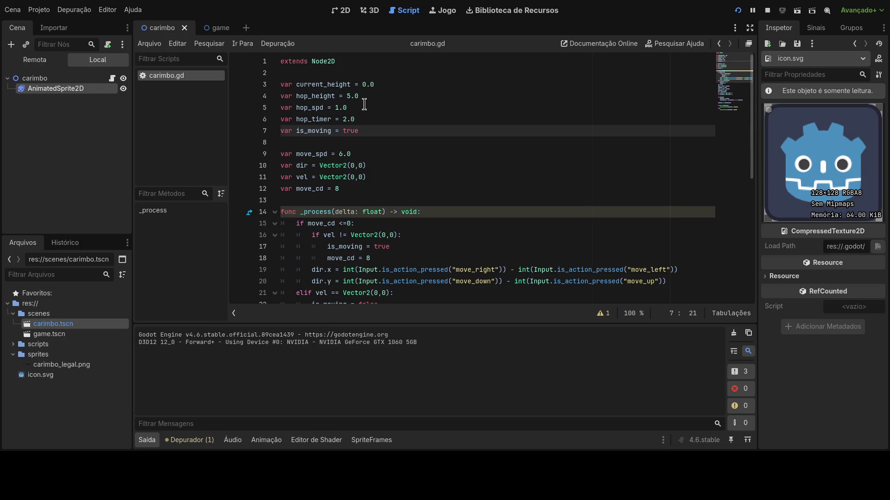
pyautogui.click(338, 108)
pyautogui.press('BackSpace')
pyautogui.write('5')
pyautogui.press('End')
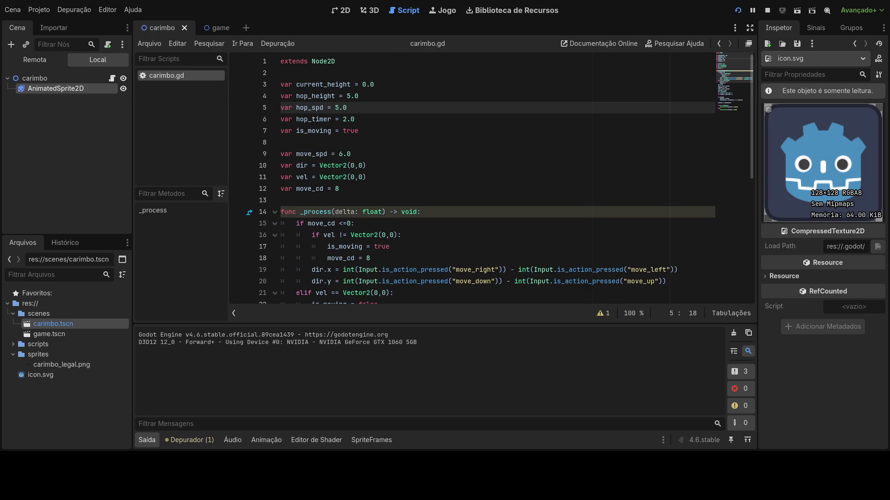
pyautogui.scroll(-6, 426, 206)
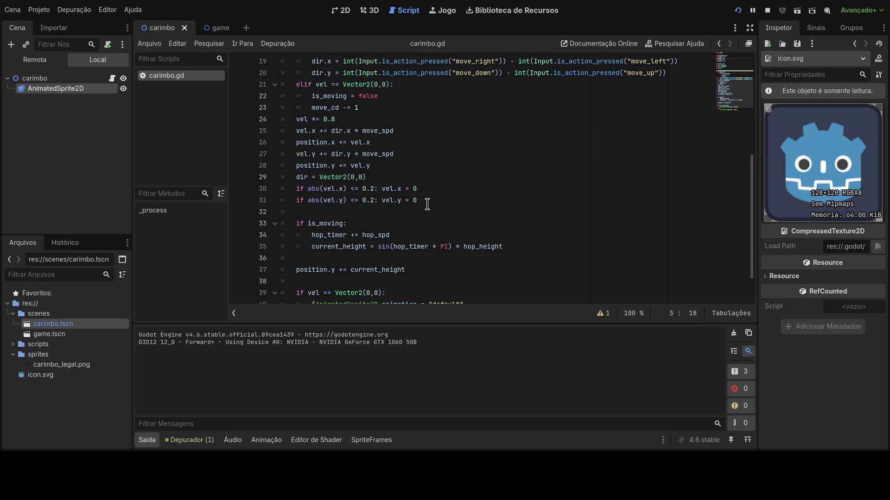
# Change the line 33 condition to 'if is_moving == true:'
pyautogui.click(345, 225)
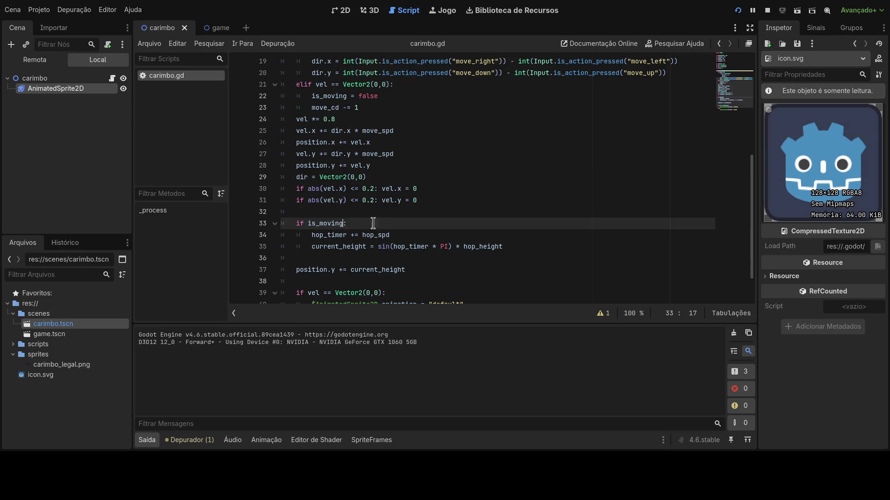
pyautogui.write('== trie')
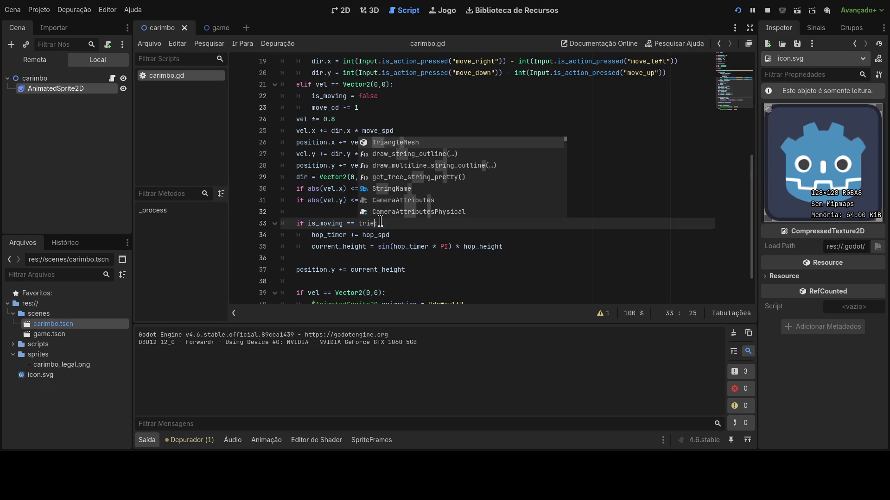
pyautogui.write('ue')
pyautogui.click(446, 228)
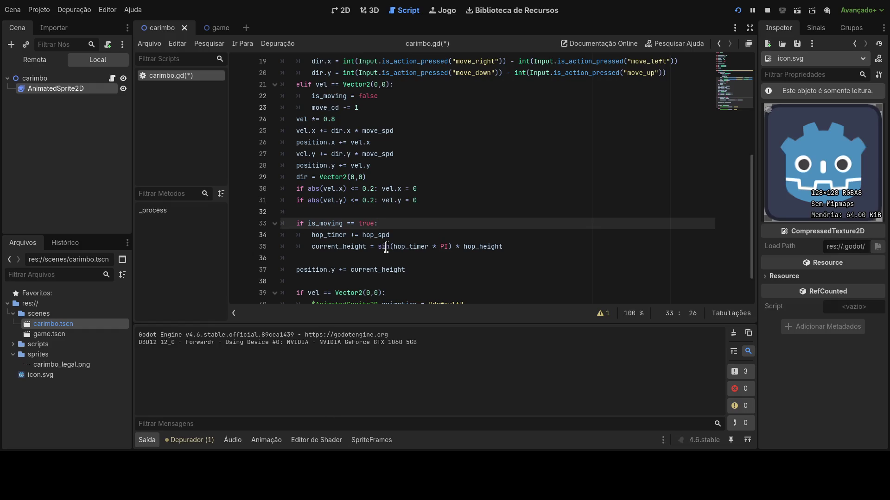
pyautogui.click(405, 235)
pyautogui.scroll(5, 411, 254)
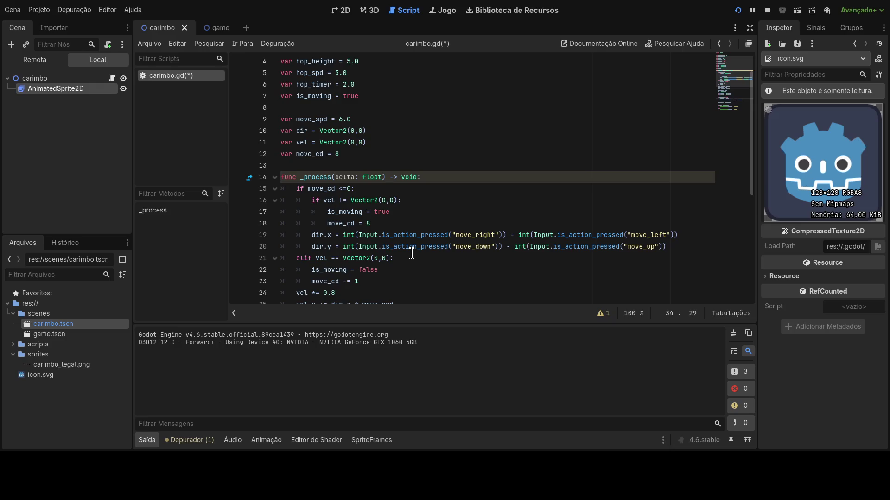
pyautogui.scroll(-5, 412, 254)
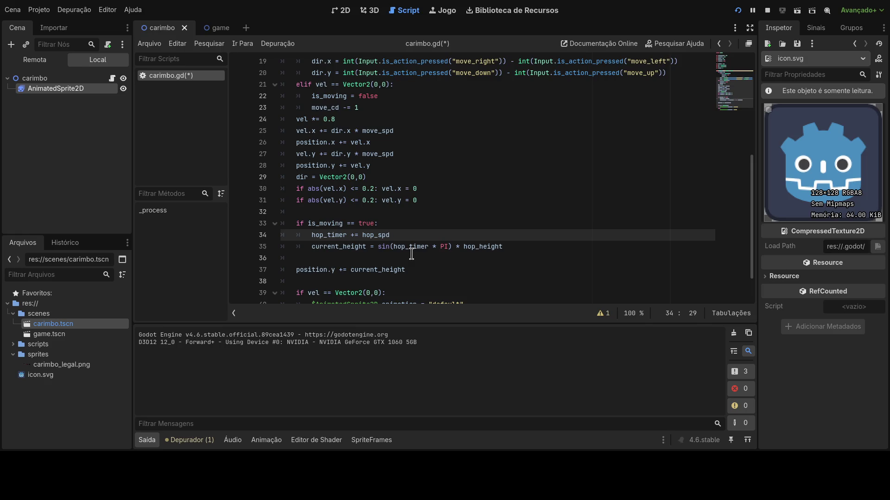
# Save carimbo.gd to restart the game, then review the hop_timer and current_height lines
pyautogui.click(738, 11)
pyautogui.scroll(-2, 435, 254)
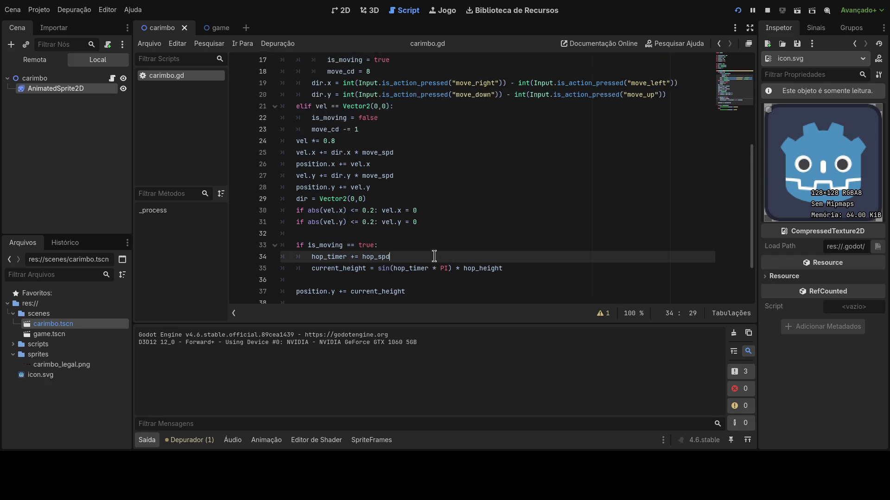
pyautogui.scroll(1, 435, 255)
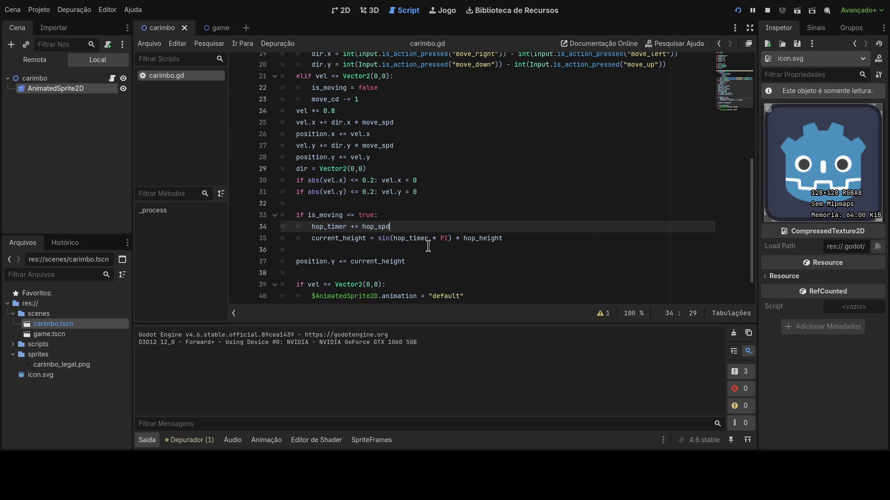
pyautogui.click(444, 240)
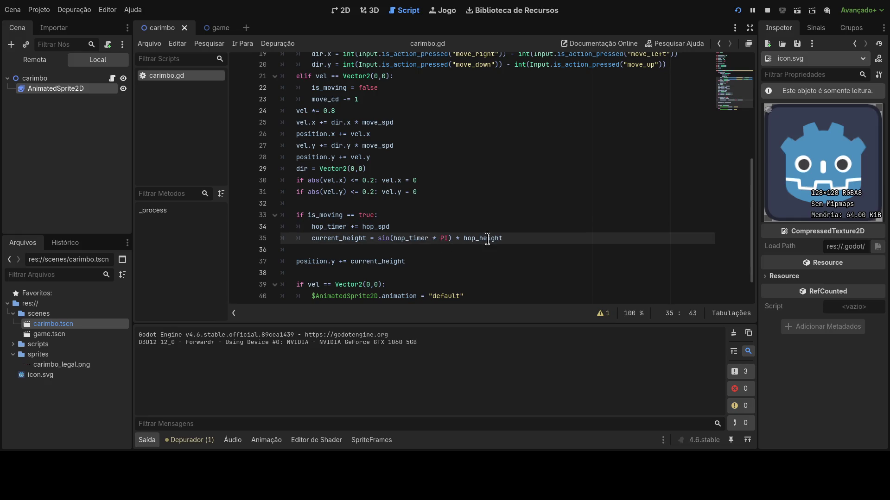
pyautogui.click(473, 226)
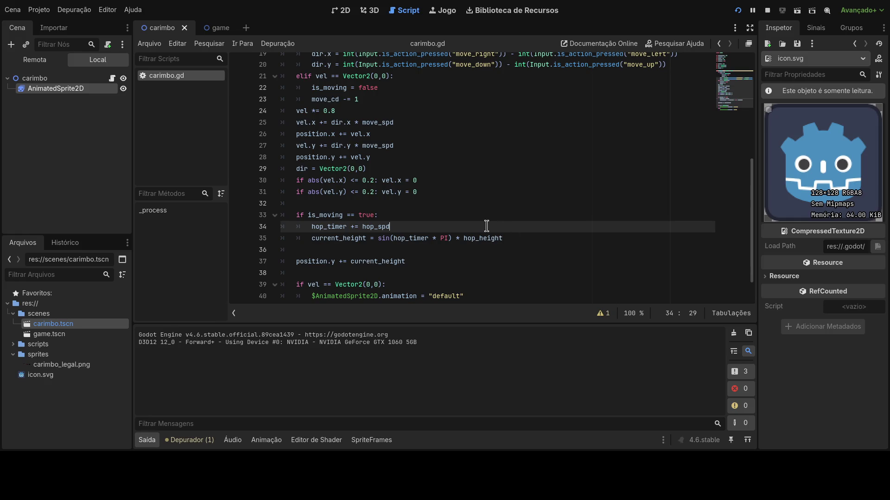
pyautogui.scroll(6, 499, 250)
pyautogui.scroll(1, 500, 250)
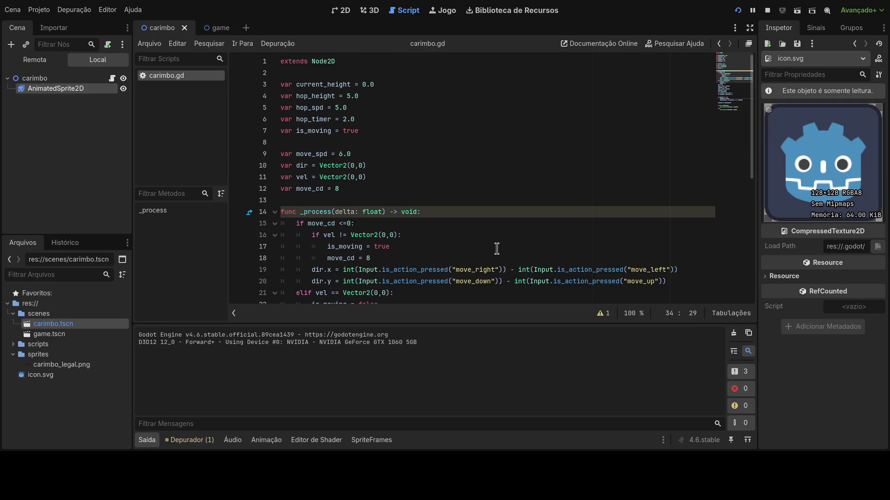
# Delete the four hop variable declarations at the top of carimbo.gd
pyautogui.moveTo(377, 130)
pyautogui.mouseDown()
pyautogui.moveTo(352, 109)
pyautogui.moveTo(165, 61)
pyautogui.mouseUp()
pyautogui.click(385, 113)
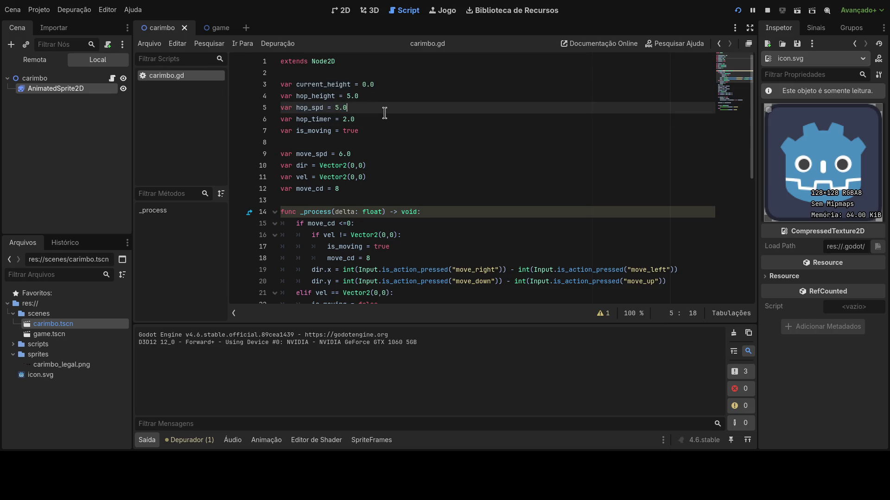
pyautogui.moveTo(385, 119); pyautogui.dragTo(246, 79)
pyautogui.press('BackSpace')
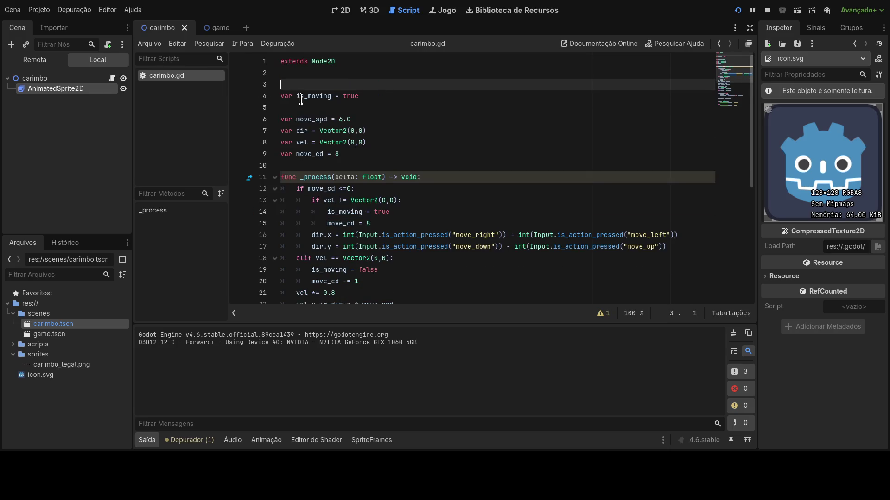
pyautogui.press('BackSpace')
pyautogui.click(310, 96)
# Remove the is_moving hop block and 'position.y += current_height', then save
pyautogui.scroll(-2, 374, 152)
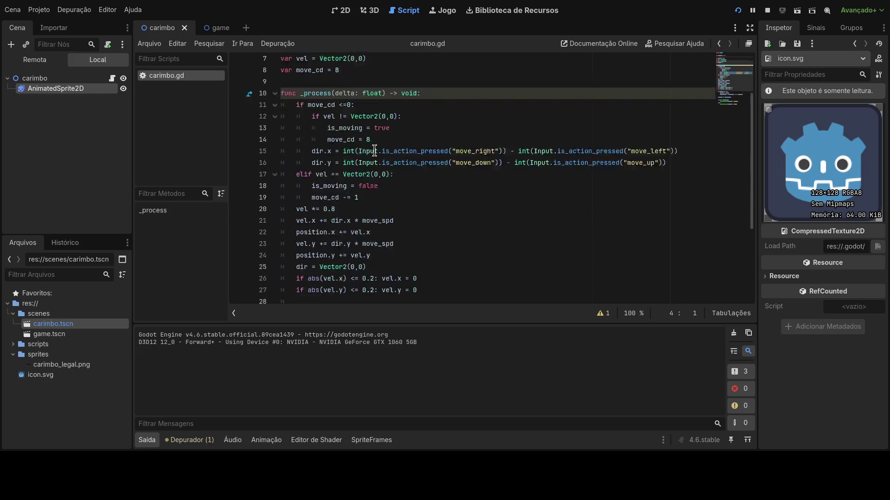
pyautogui.scroll(-4, 375, 152)
pyautogui.moveTo(517, 202); pyautogui.dragTo(239, 170)
pyautogui.press('BackSpace')
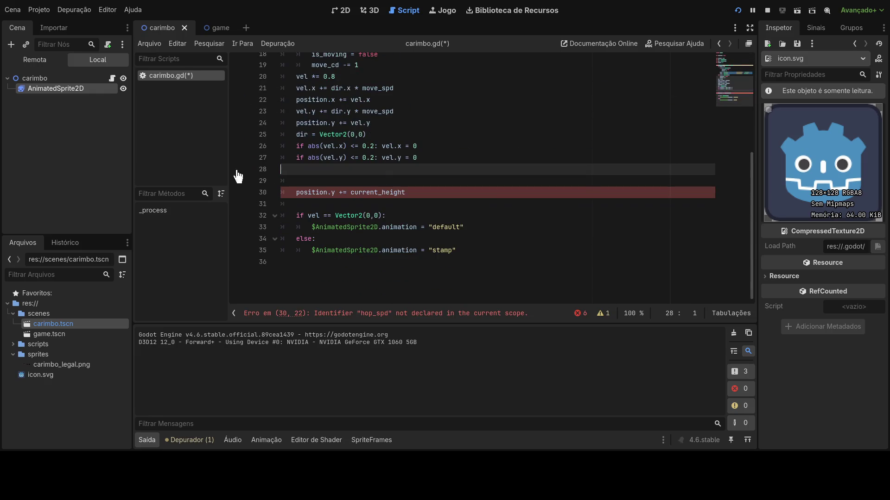
pyautogui.moveTo(407, 192); pyautogui.dragTo(281, 169)
pyautogui.press('BackSpace')
pyautogui.press('BackSpace')
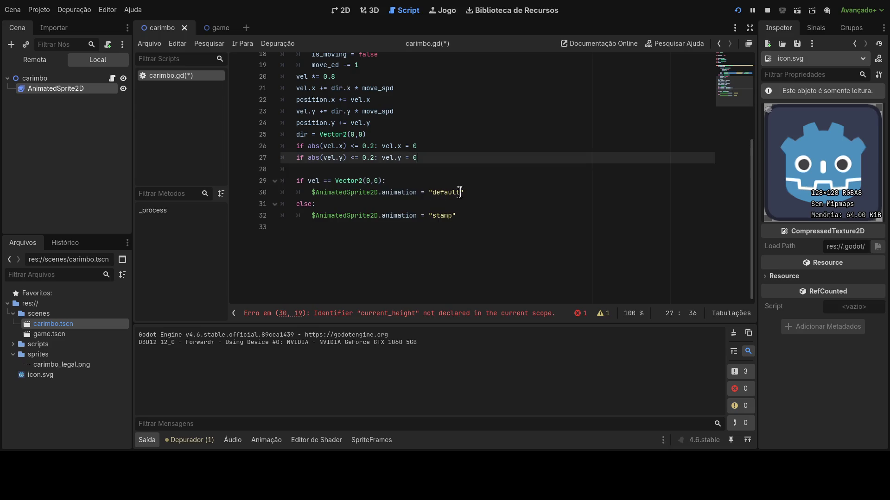
pyautogui.hotkey('ctrl', 's')
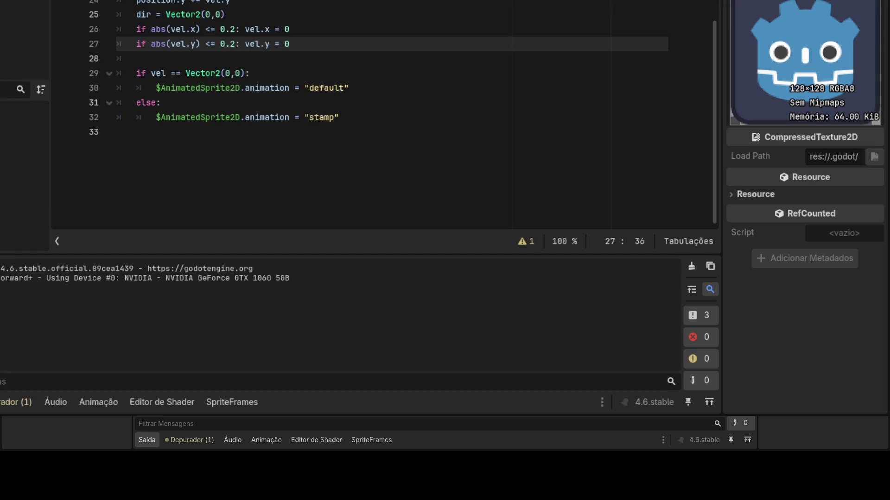
# Launch the game with F6 to watch the stamp sprite move without hopping
pyautogui.press('F6')
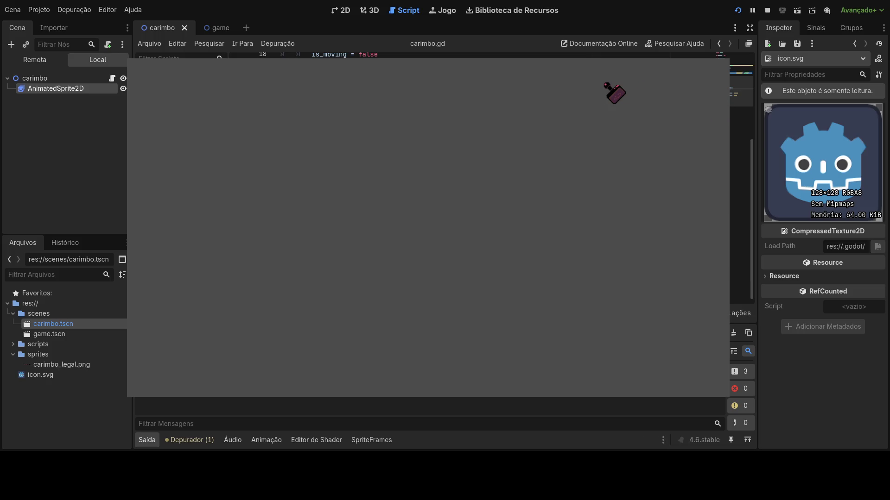
# Stop the running game with F8 and relaunch the project with F5
pyautogui.press('F8')
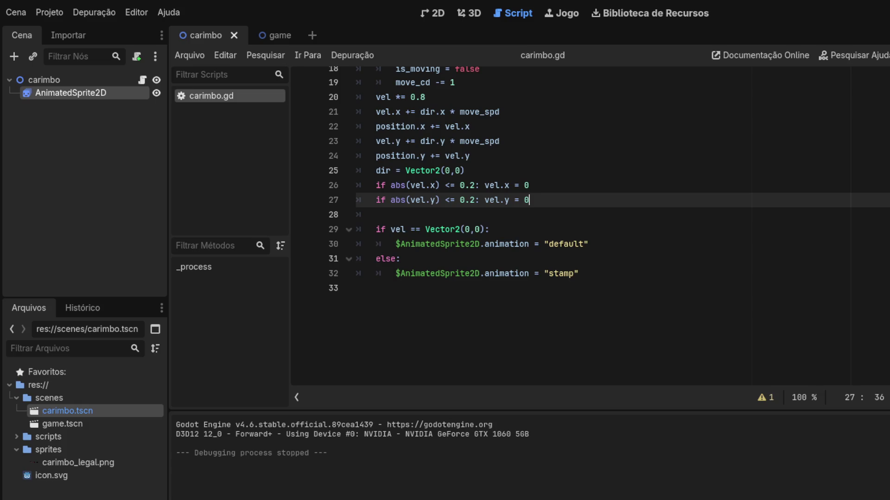
pyautogui.press('F5')
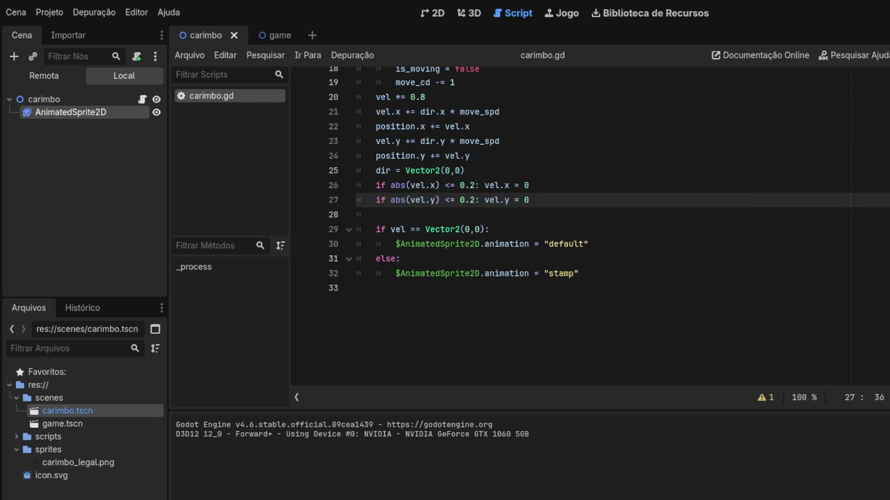